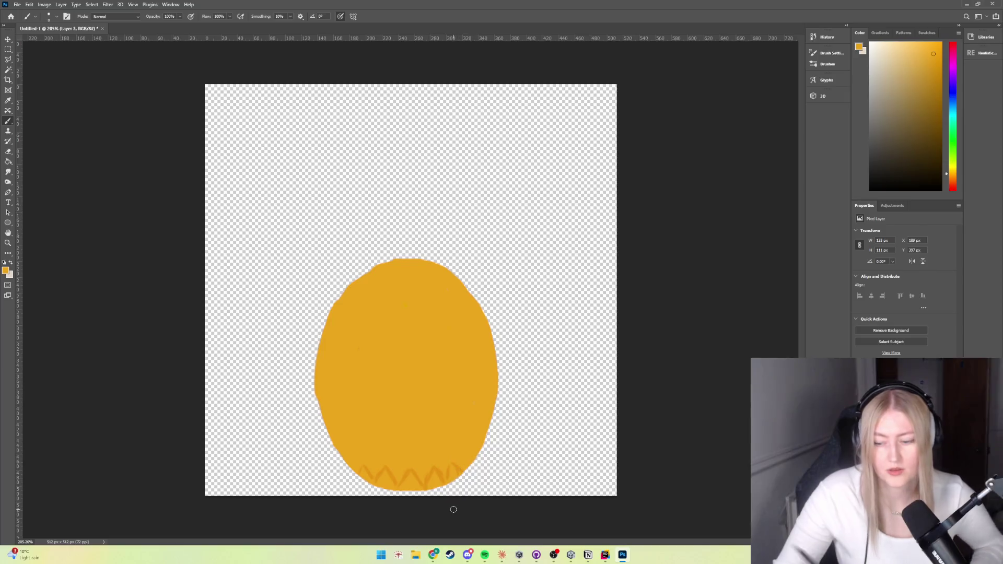
Undo the last three zigzag strokes along the egg's bottom edge
{"action": "scroll", "coordinate": [413, 301], "scroll_direction": "down", "scroll_amount": 5}
{"action": "scroll", "coordinate": [413, 308], "scroll_direction": "down", "scroll_amount": 2}
{"action": "scroll", "coordinate": [405, 334], "scroll_direction": "down", "scroll_amount": 1}
{"action": "scroll", "coordinate": [416, 359], "scroll_direction": "up", "scroll_amount": 3}
{"action": "scroll", "coordinate": [418, 367], "scroll_direction": "up", "scroll_amount": 4}
{"action": "scroll", "coordinate": [418, 367], "scroll_direction": "down", "scroll_amount": 1}
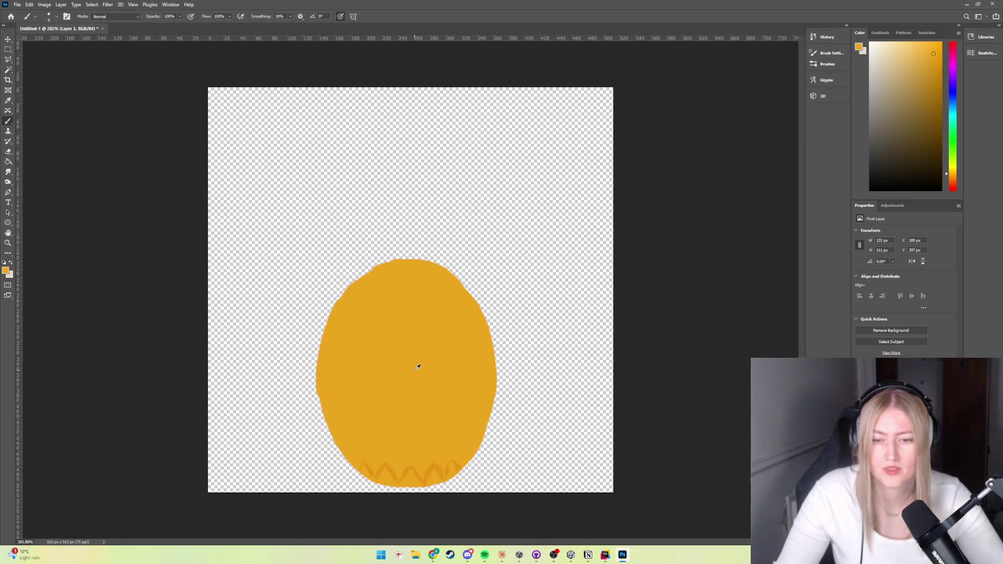
{"action": "key", "text": "ctrl+z"}
{"action": "key", "text": "ctrl+z"}
{"action": "key", "text": "ctrl+z"}
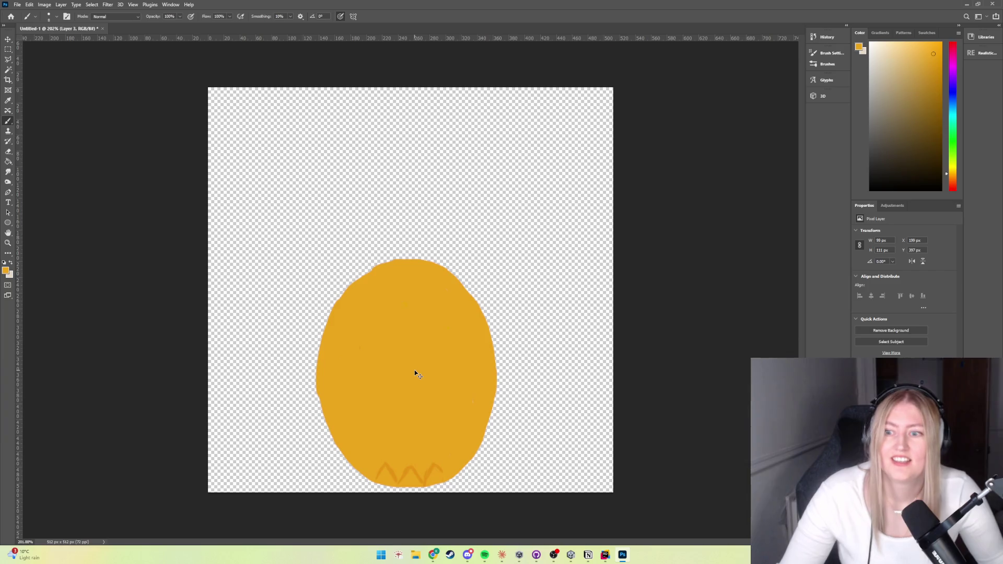
{"action": "key", "text": "ctrl+z"}
{"action": "key", "text": "ctrl+z"}
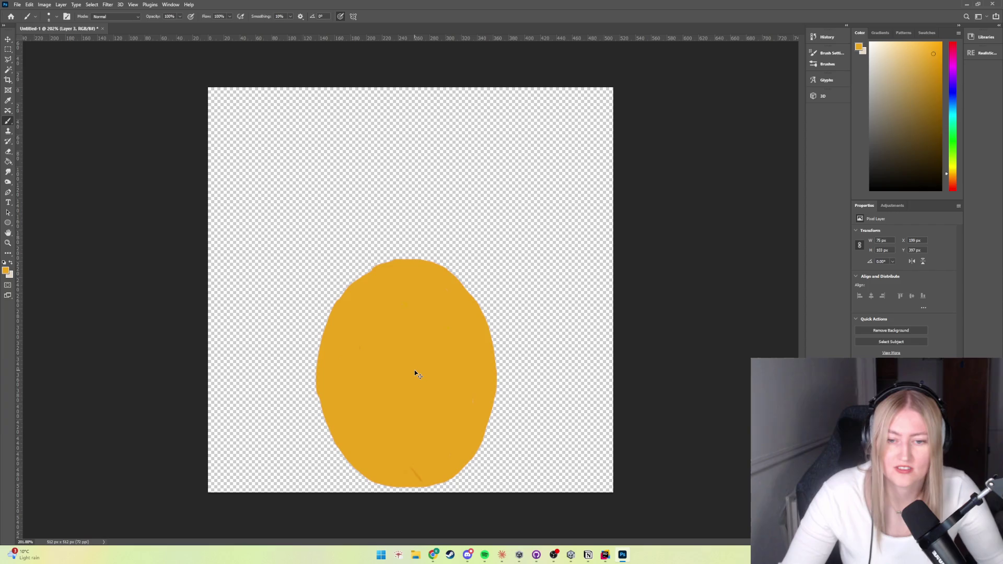
{"action": "key", "text": "ctrl+z"}
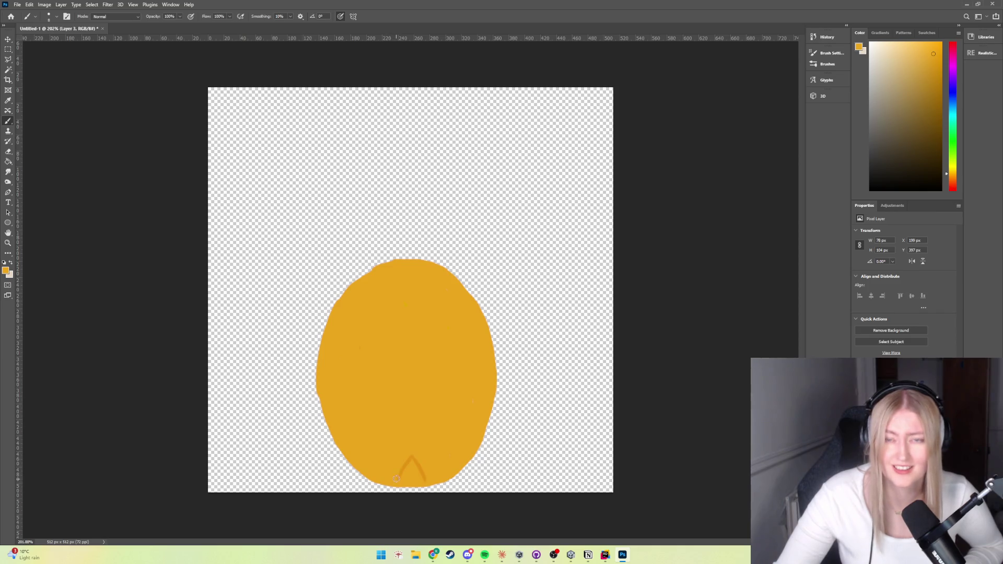
Repaint the zigzag strokes along the egg's bottom, undo a stray higher zigzag, and select layer c
{"action": "left_click_drag", "start_coordinate": [394, 477], "coordinate": [389, 470]}
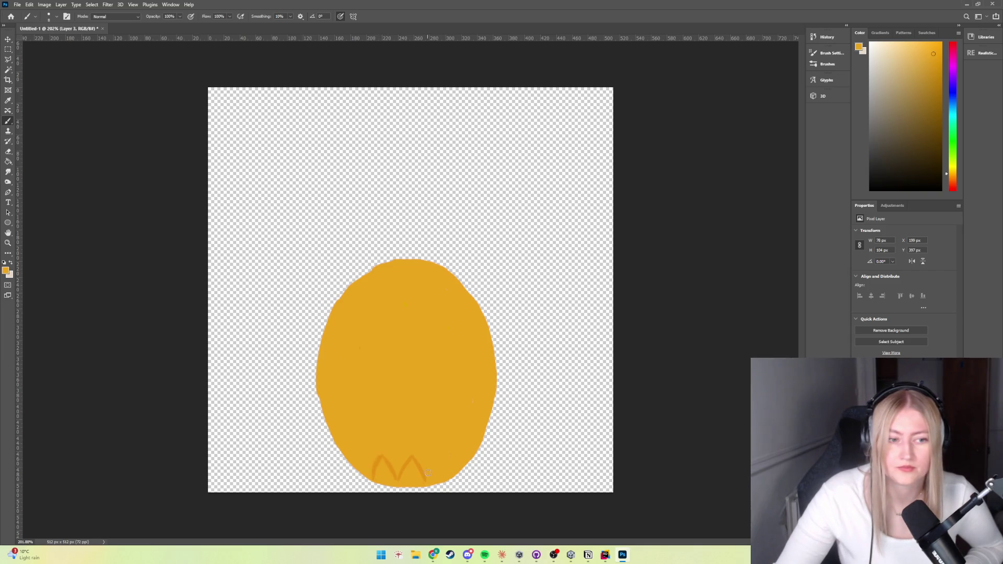
{"action": "left_click_drag", "start_coordinate": [428, 479], "coordinate": [445, 461]}
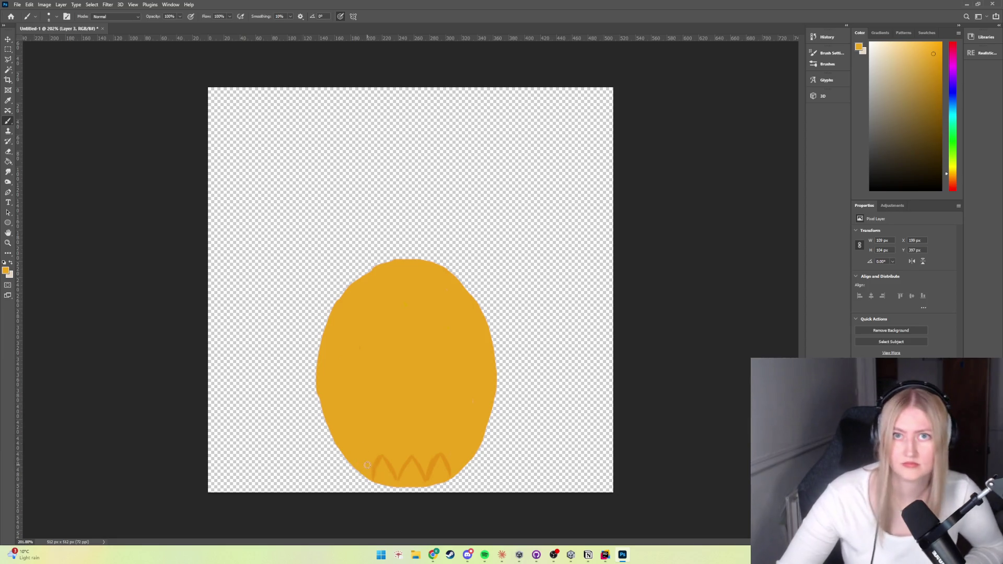
{"action": "left_click_drag", "start_coordinate": [364, 463], "coordinate": [369, 474]}
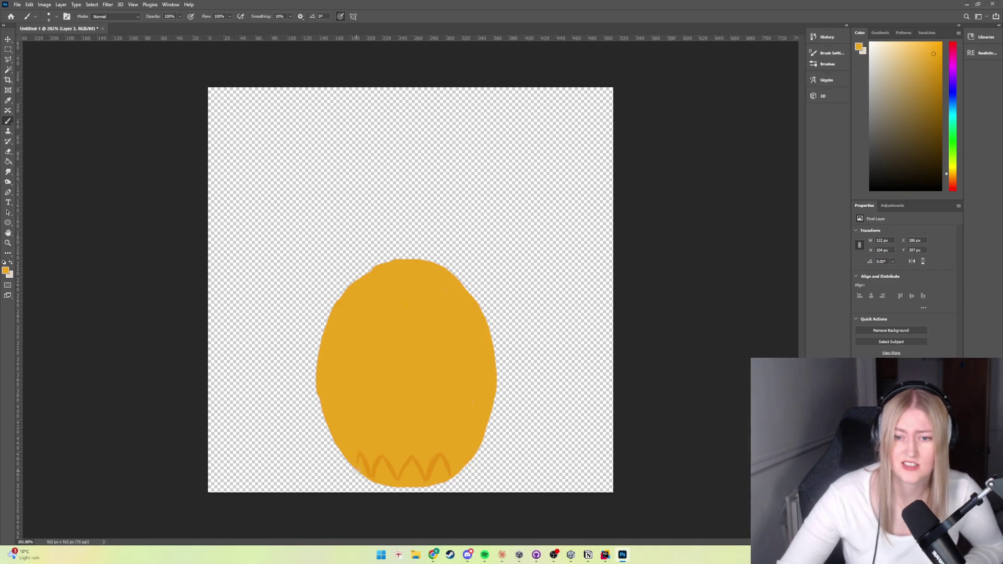
{"action": "left_click_drag", "start_coordinate": [456, 452], "coordinate": [454, 464]}
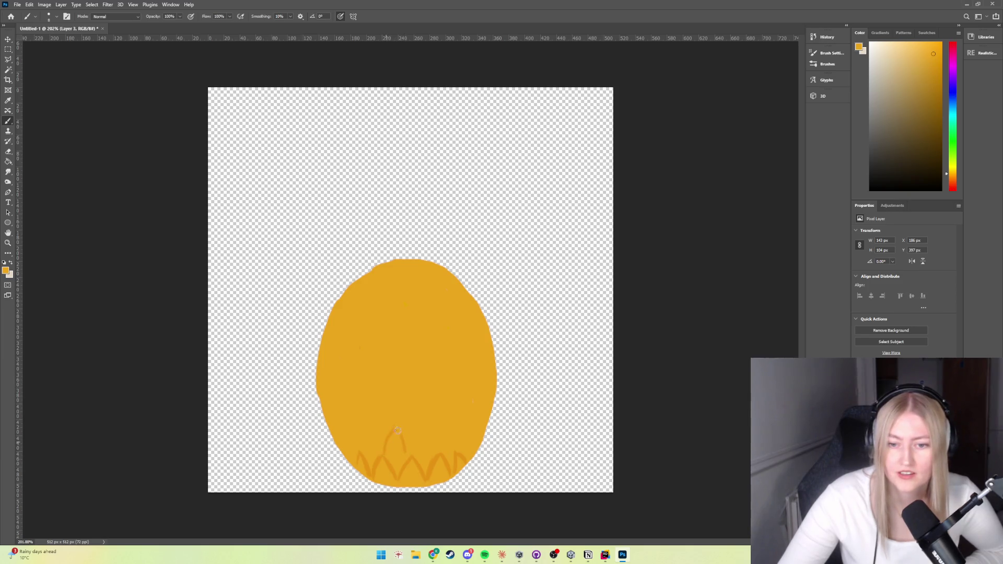
{"action": "mouse_move", "coordinate": [412, 439]}
{"action": "left_mouse_down"}
{"action": "mouse_move", "coordinate": [462, 424]}
{"action": "mouse_move", "coordinate": [340, 447]}
{"action": "left_mouse_up"}
{"action": "key", "text": "ctrl+z"}
{"action": "key", "text": "ctrl+z"}
{"action": "key", "text": "ctrl+z"}
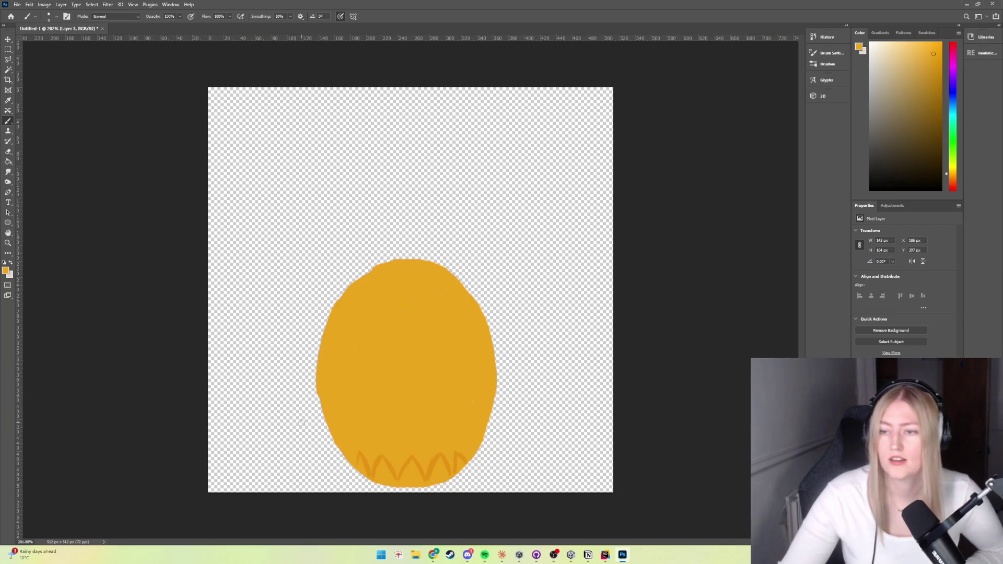
{"action": "key", "text": "alt+bracketleft"}
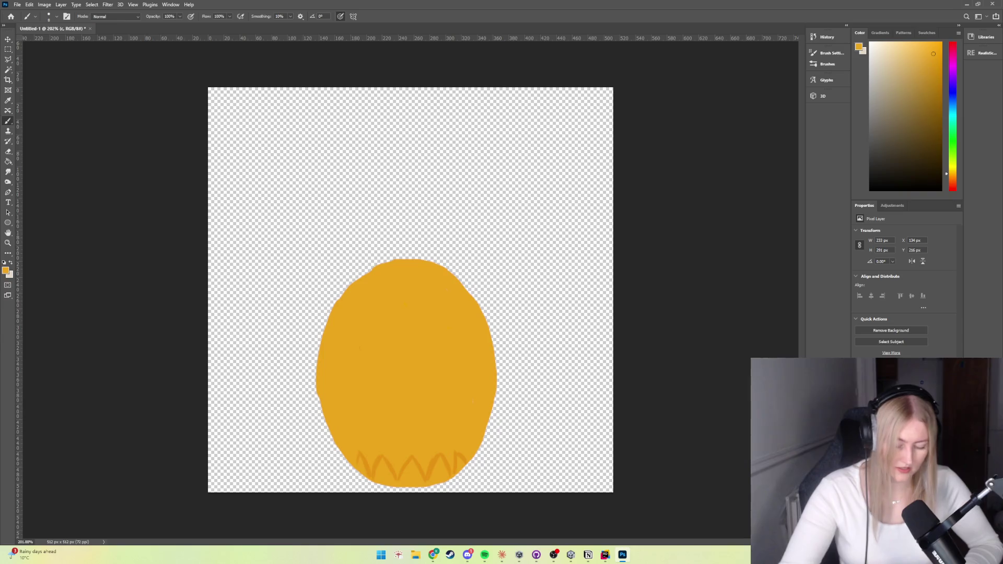
With the Eraser, trim strips off the egg's left and right edges, undoing one erase
{"action": "key", "text": "e"}
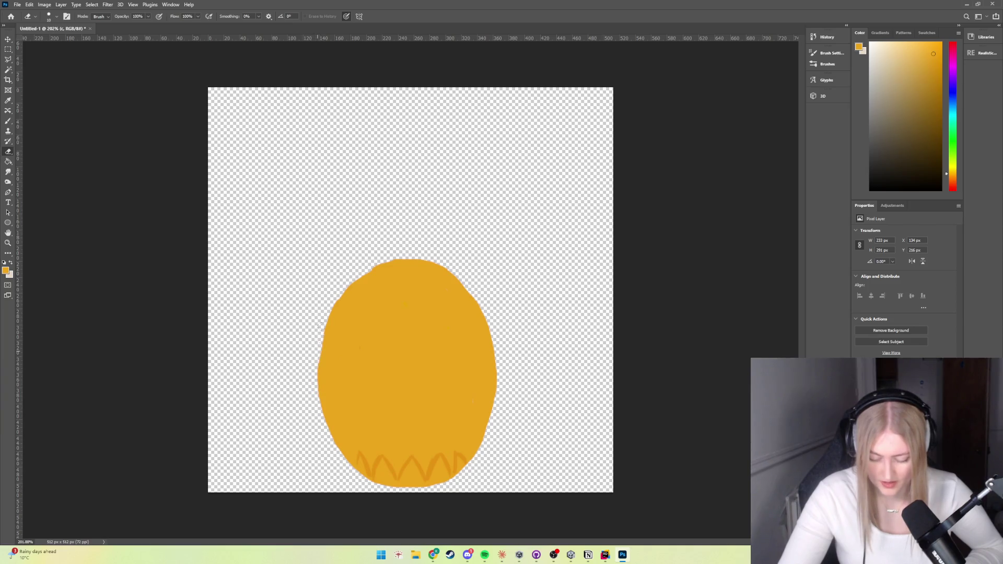
{"action": "left_click_drag", "start_coordinate": [317, 411], "coordinate": [315, 386]}
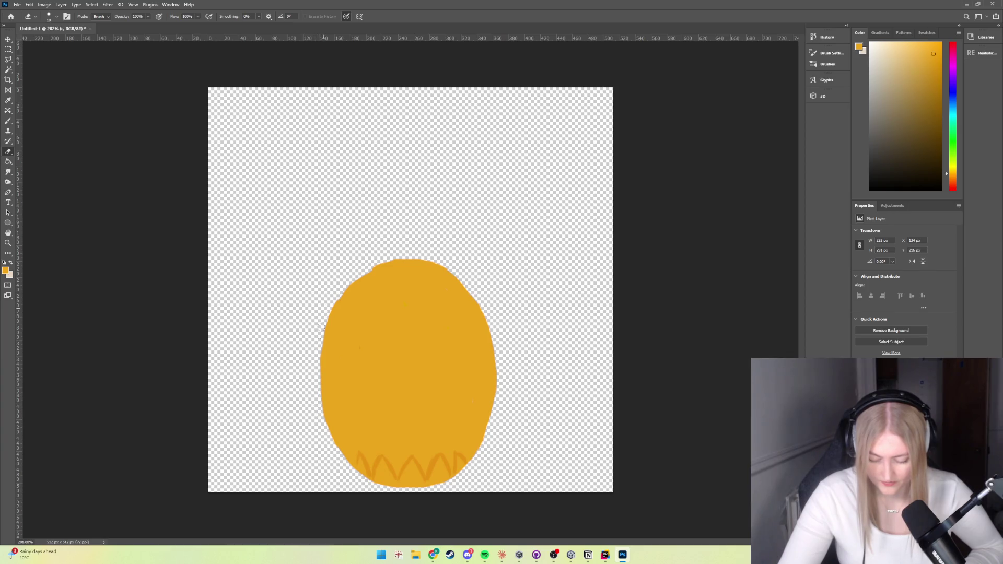
{"action": "left_click_drag", "start_coordinate": [317, 403], "coordinate": [320, 365]}
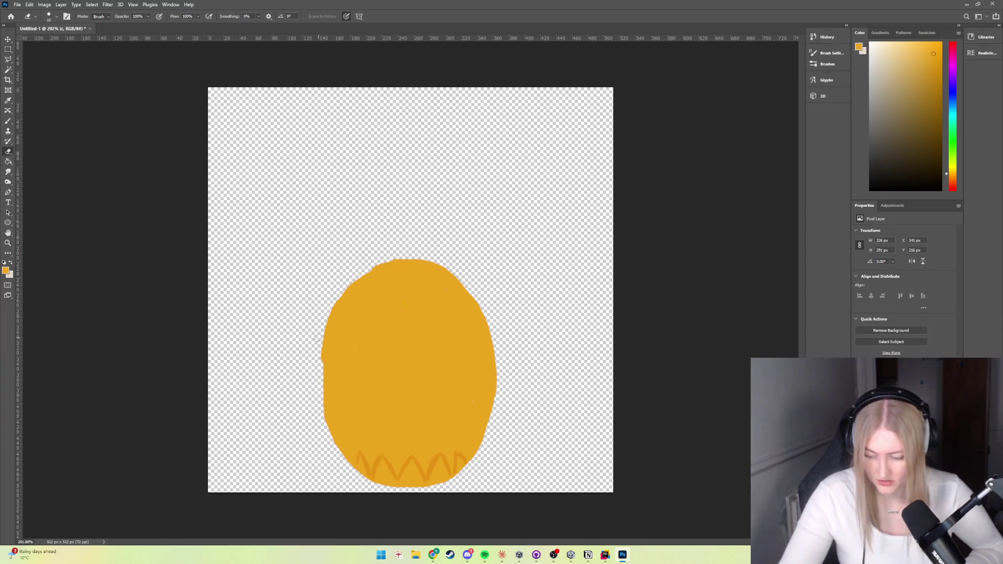
{"action": "key", "text": "ctrl+z"}
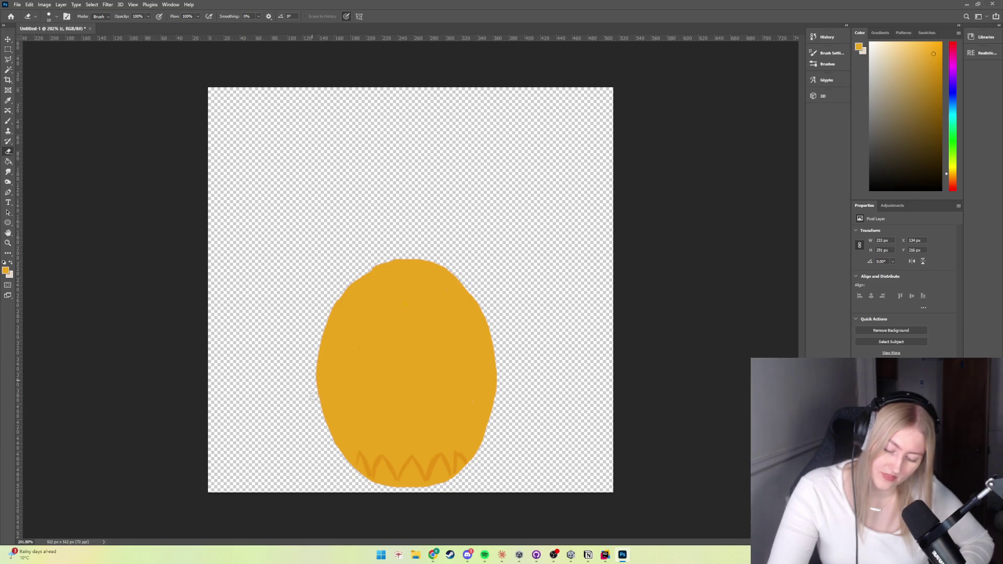
{"action": "left_click_drag", "start_coordinate": [312, 357], "coordinate": [321, 350]}
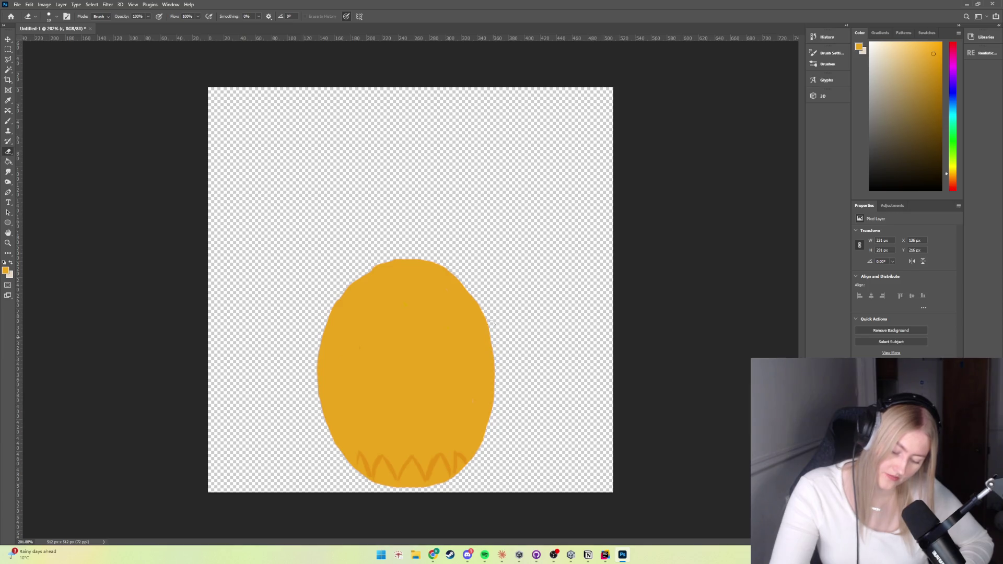
{"action": "left_click_drag", "start_coordinate": [494, 341], "coordinate": [494, 421]}
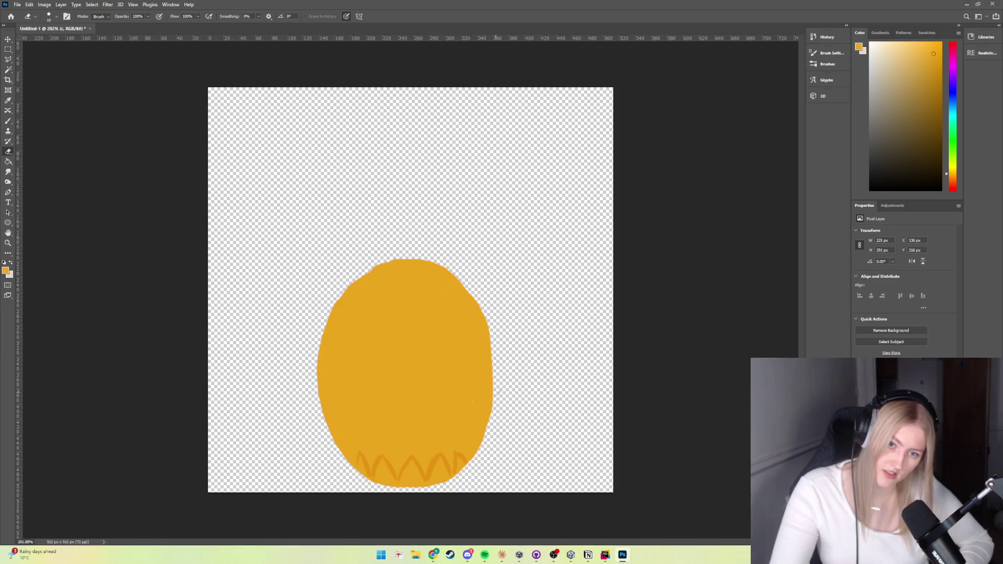
{"action": "left_click_drag", "start_coordinate": [318, 323], "coordinate": [322, 428]}
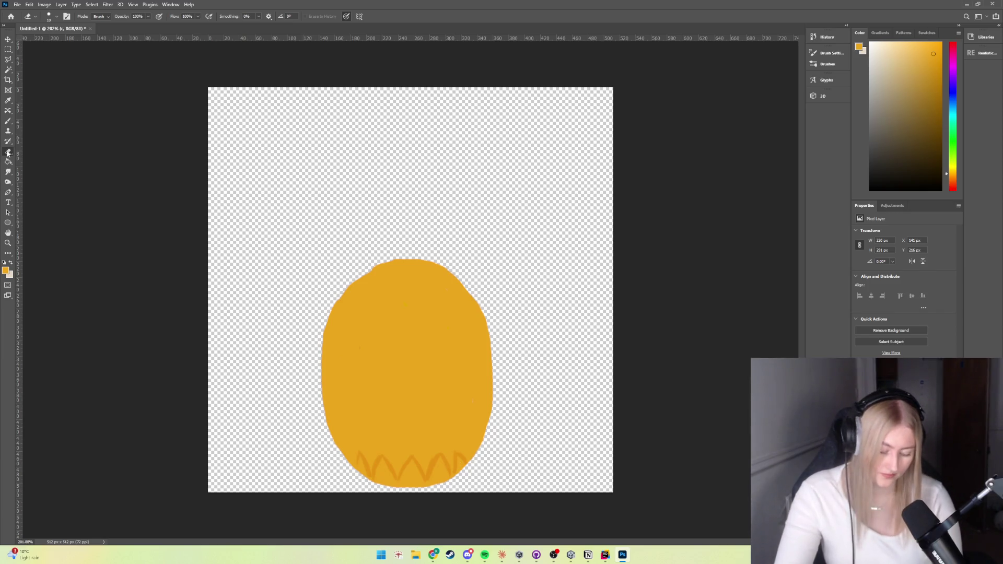
On Layer 2, erase the zigzag line at the egg's bottom, then return to the Brush
{"action": "key", "text": "alt+bracketleft"}
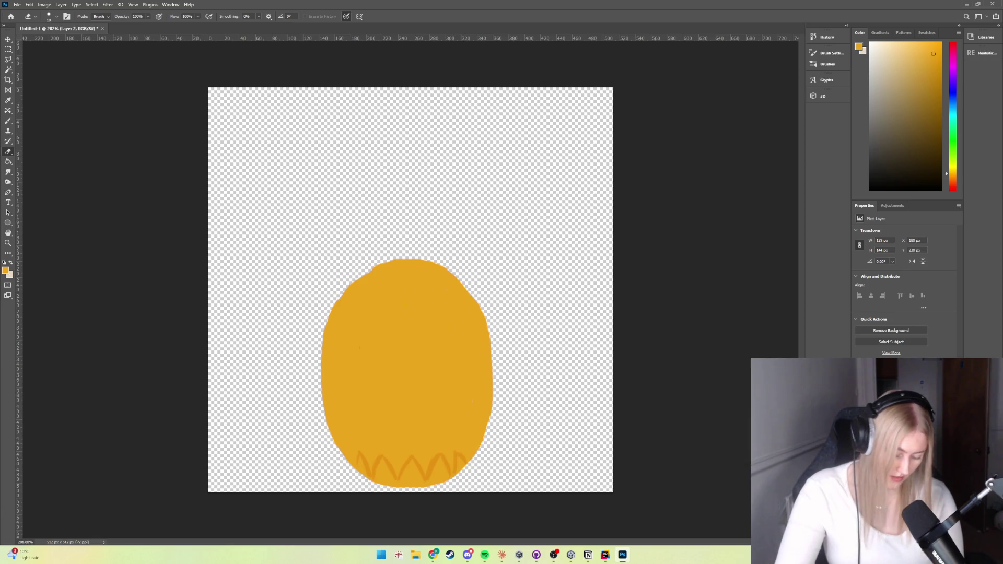
{"action": "left_click_drag", "start_coordinate": [437, 468], "coordinate": [360, 453]}
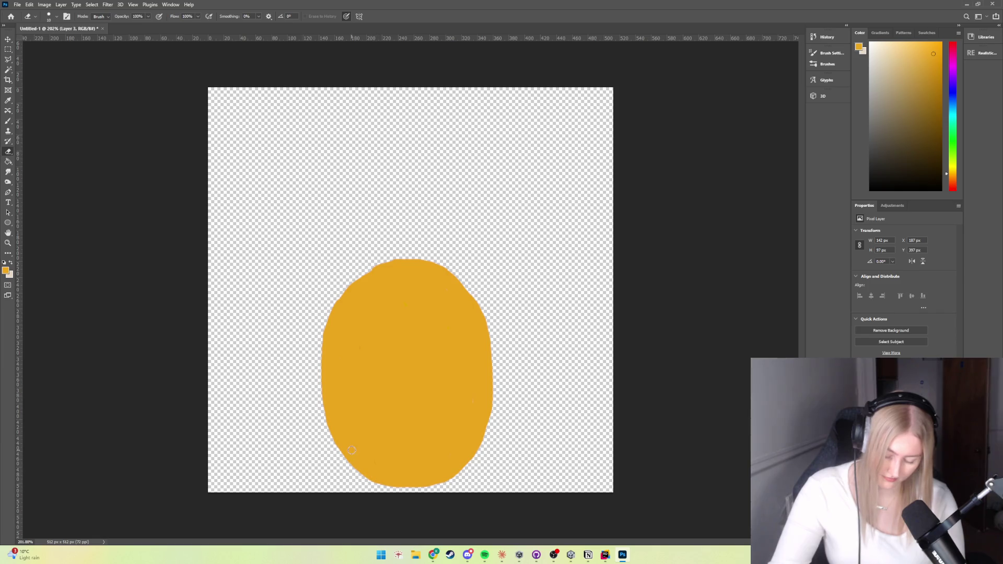
{"action": "left_click", "coordinate": [9, 122]}
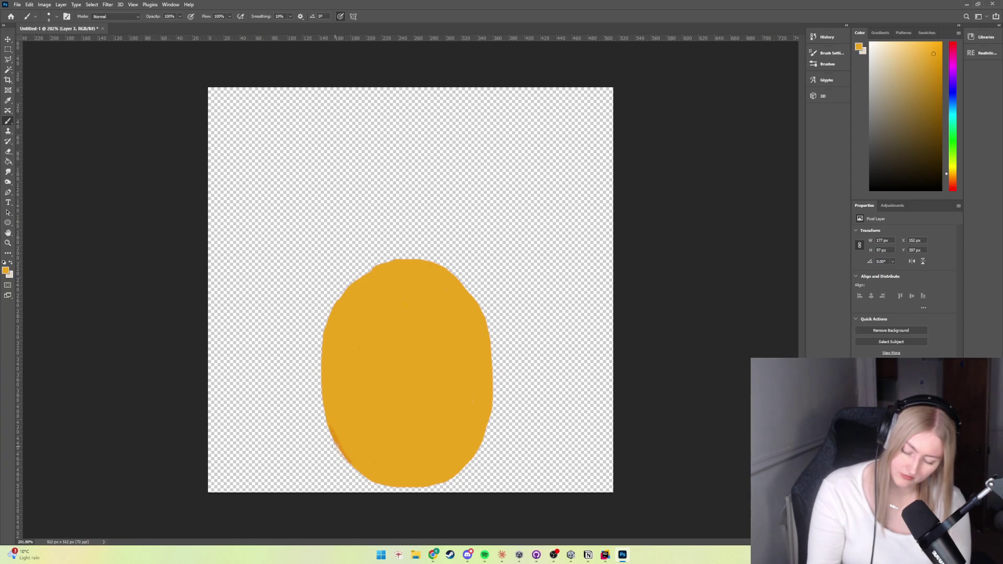
Undo the stray lower-left strokes, choose a slightly darker orange, and paint a test stroke
{"action": "key", "text": "ctrl+z"}
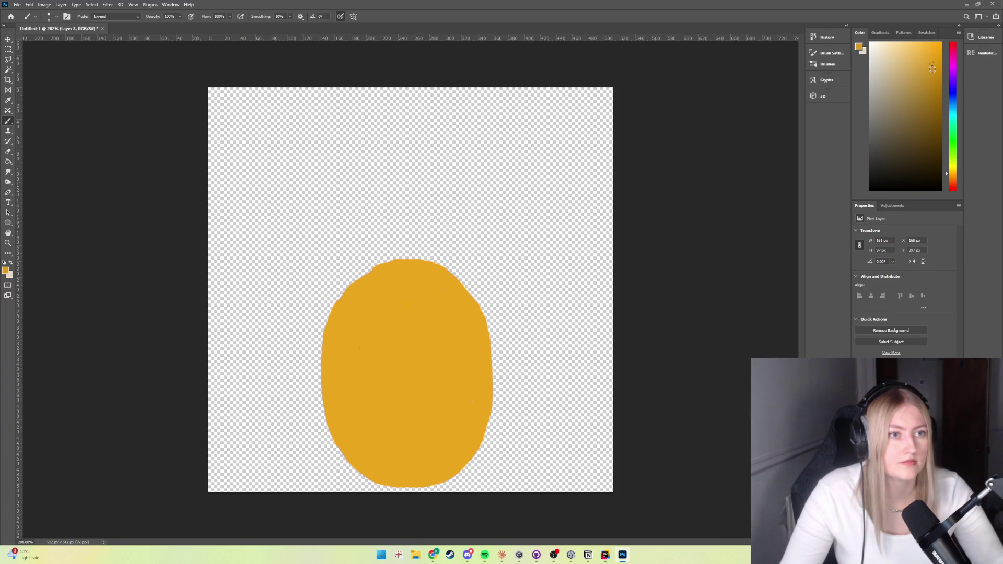
{"action": "left_click", "coordinate": [931, 70]}
{"action": "left_click_drag", "start_coordinate": [392, 334], "coordinate": [429, 347]}
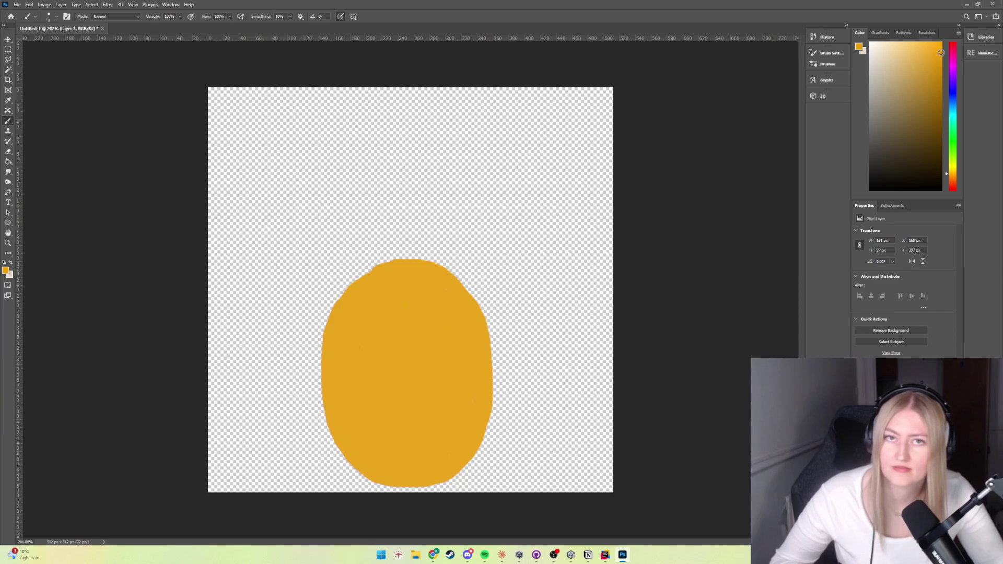
Paint a faint test zigzag across the egg, then show the Adjustments panel
{"action": "left_click_drag", "start_coordinate": [368, 361], "coordinate": [426, 337]}
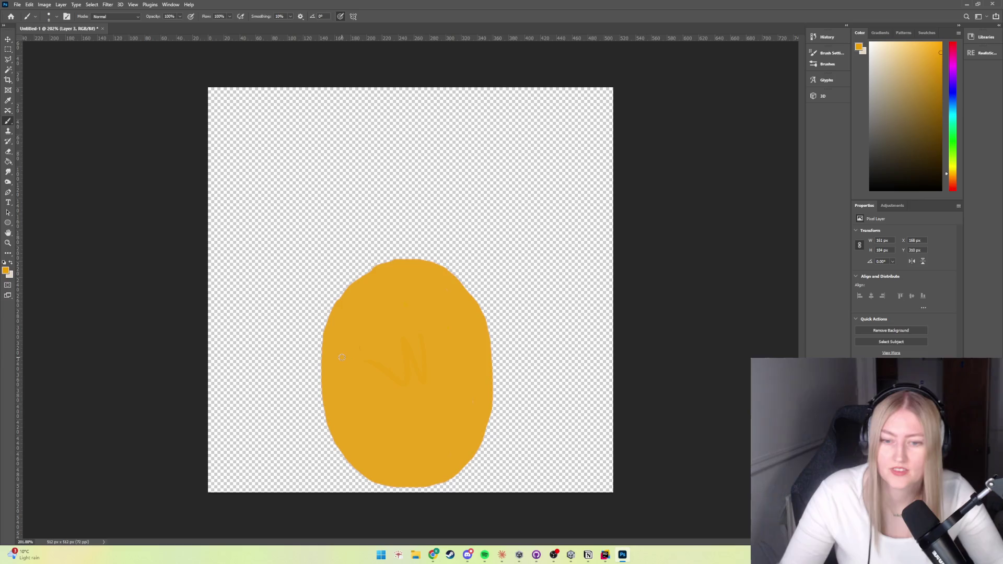
{"action": "left_click", "coordinate": [888, 205]}
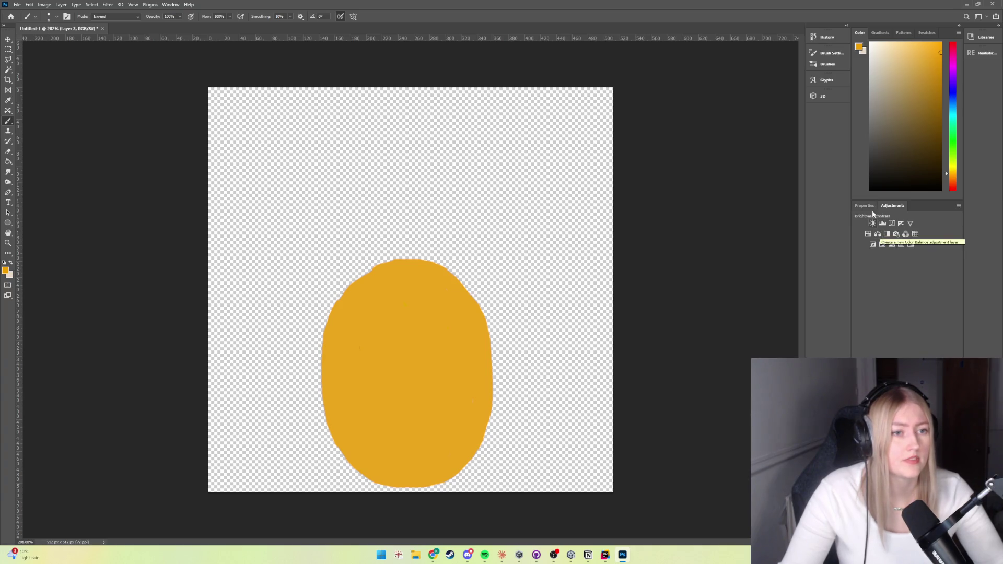
{"action": "left_click", "coordinate": [864, 205]}
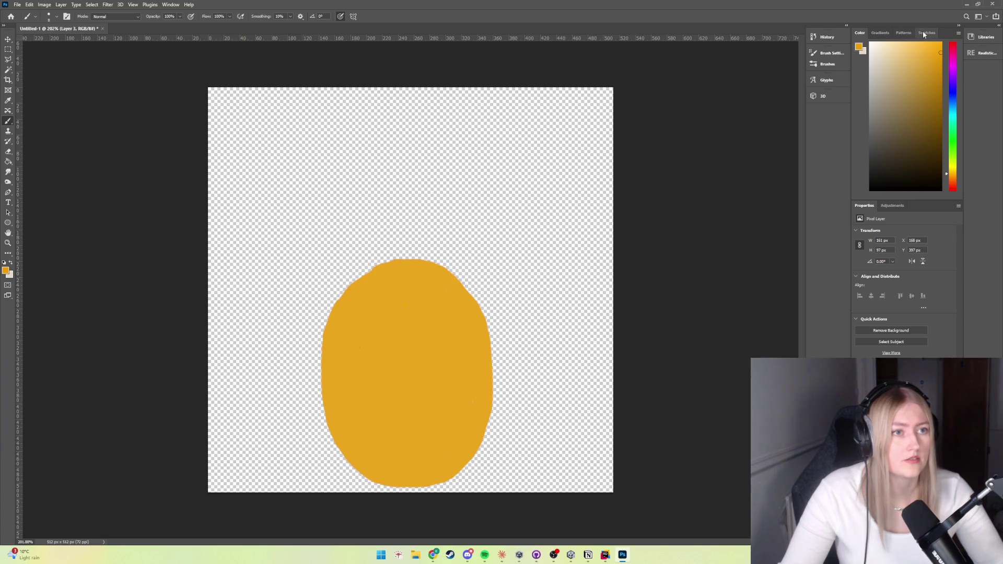
{"action": "left_click", "coordinate": [857, 48]}
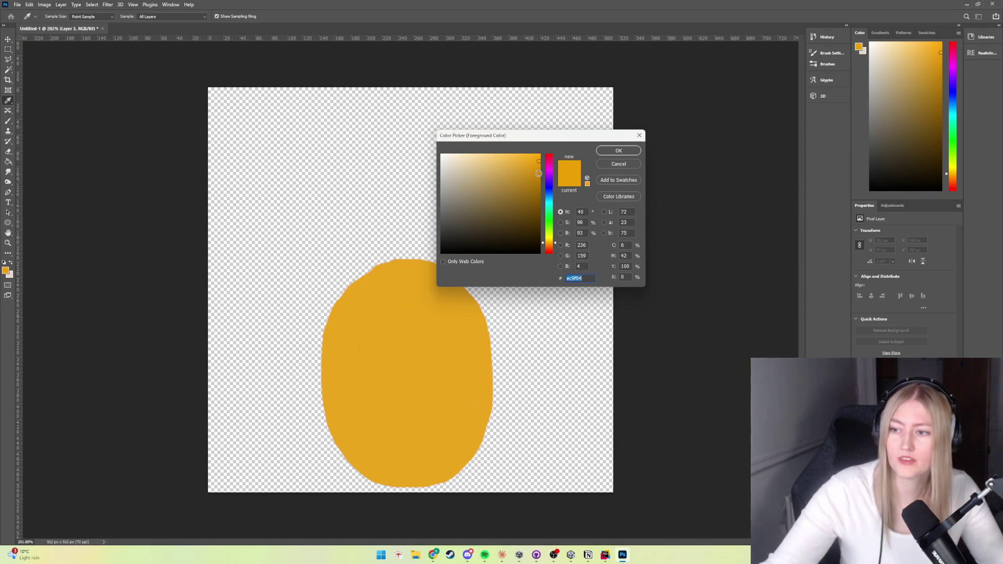
{"action": "left_click", "coordinate": [618, 164]}
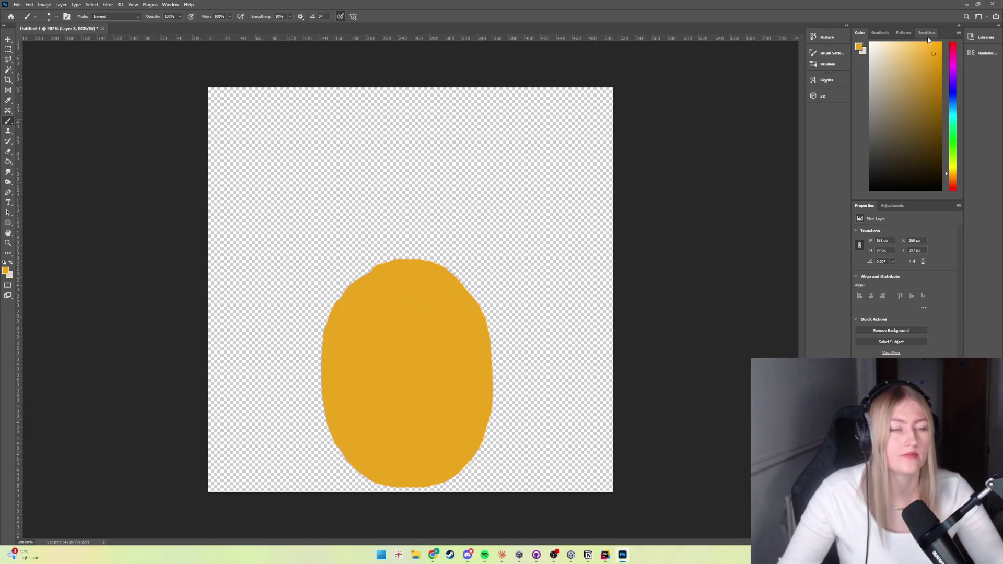
{"action": "left_click", "coordinate": [893, 205]}
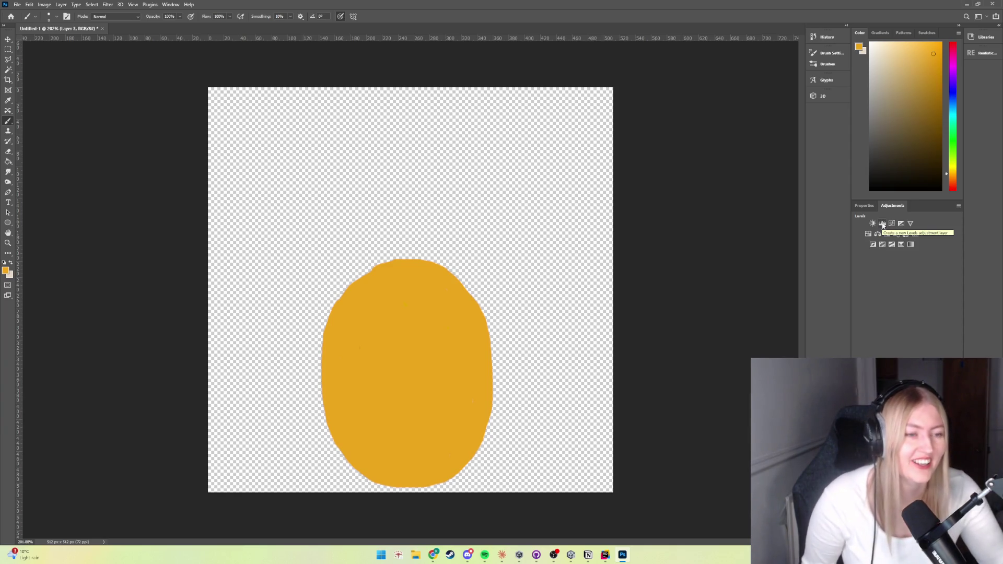
{"action": "left_click", "coordinate": [882, 224]}
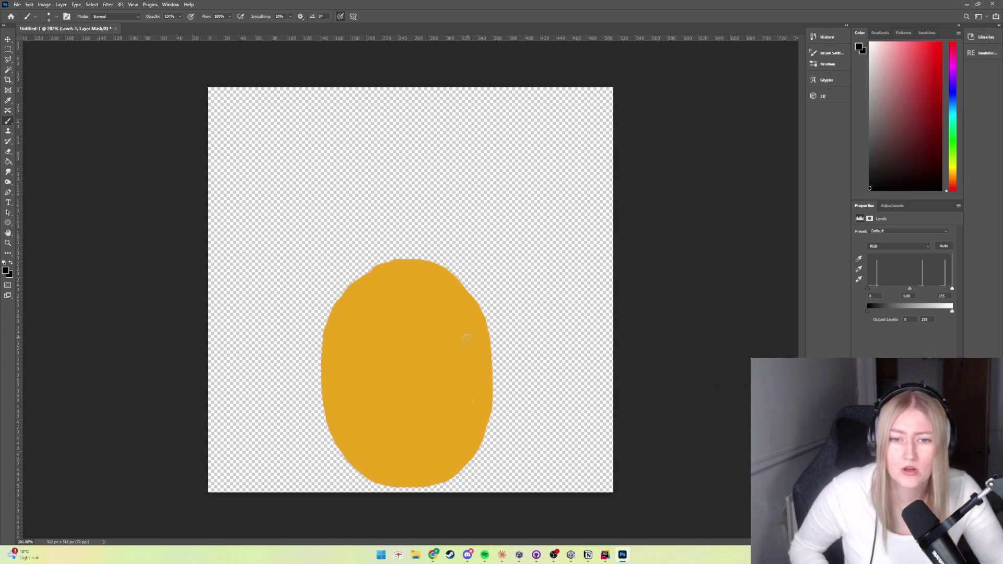
{"action": "key", "text": "ctrl+z"}
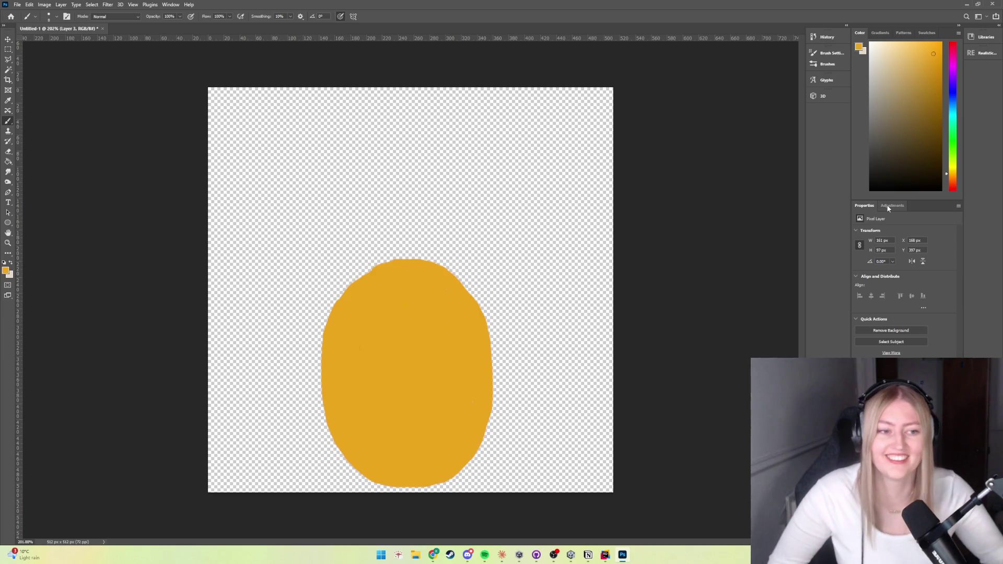
Select layer c, undo the trial strokes on the egg, and check the brush presets
{"action": "left_click", "coordinate": [892, 205]}
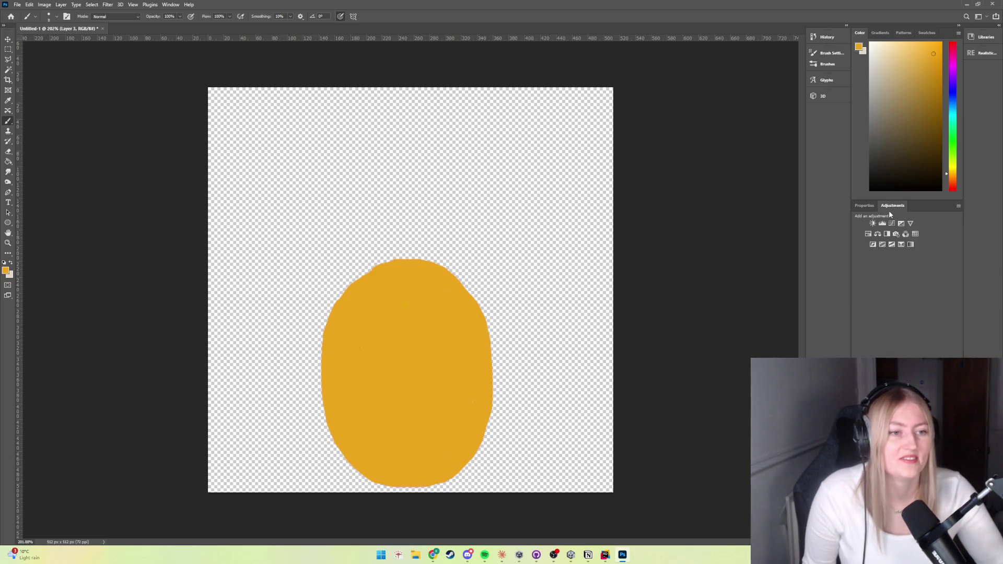
{"action": "key", "text": "alt+bracketleft"}
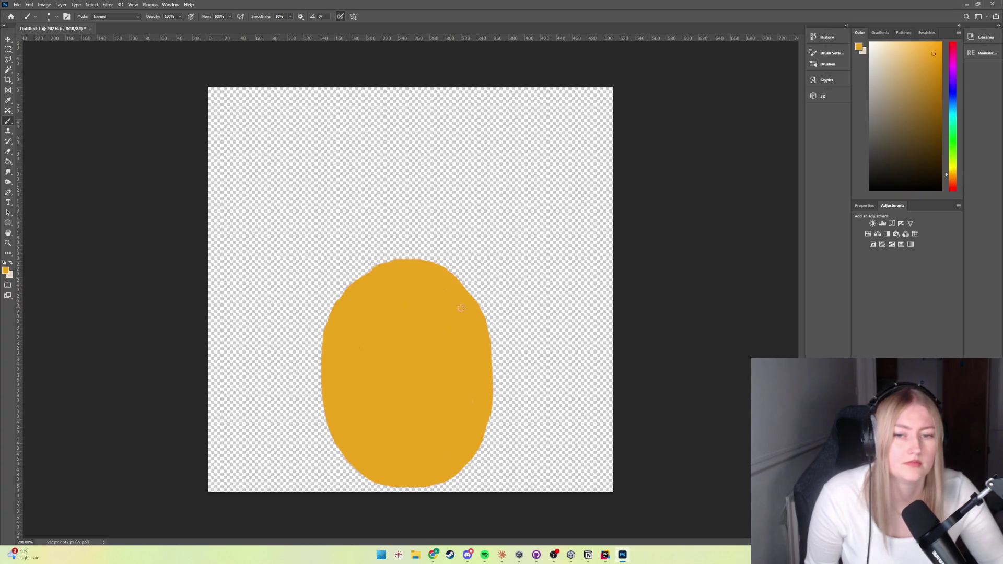
{"action": "key", "text": "ctrl+z"}
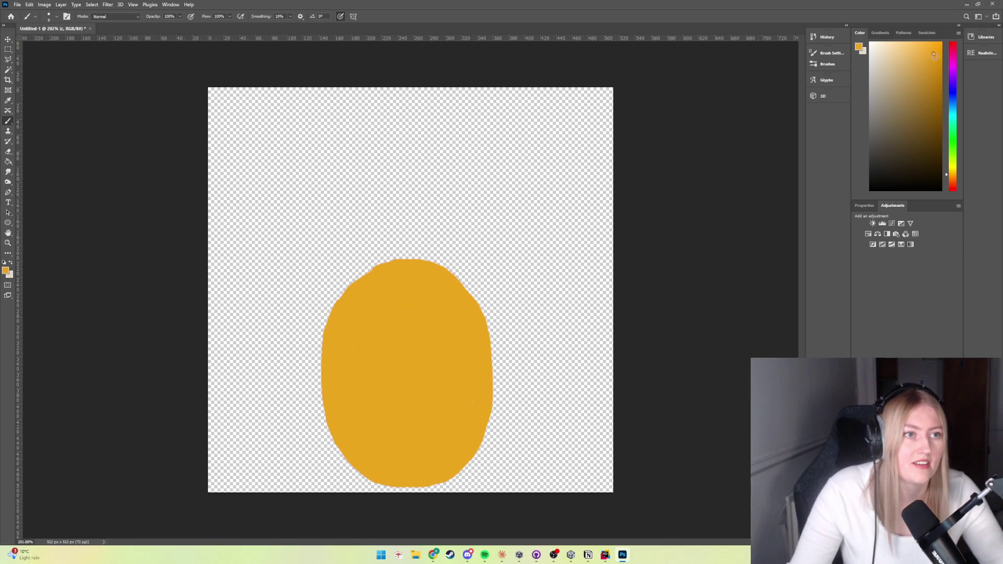
{"action": "left_click_drag", "start_coordinate": [375, 334], "coordinate": [410, 365]}
{"action": "key", "text": "ctrl+z"}
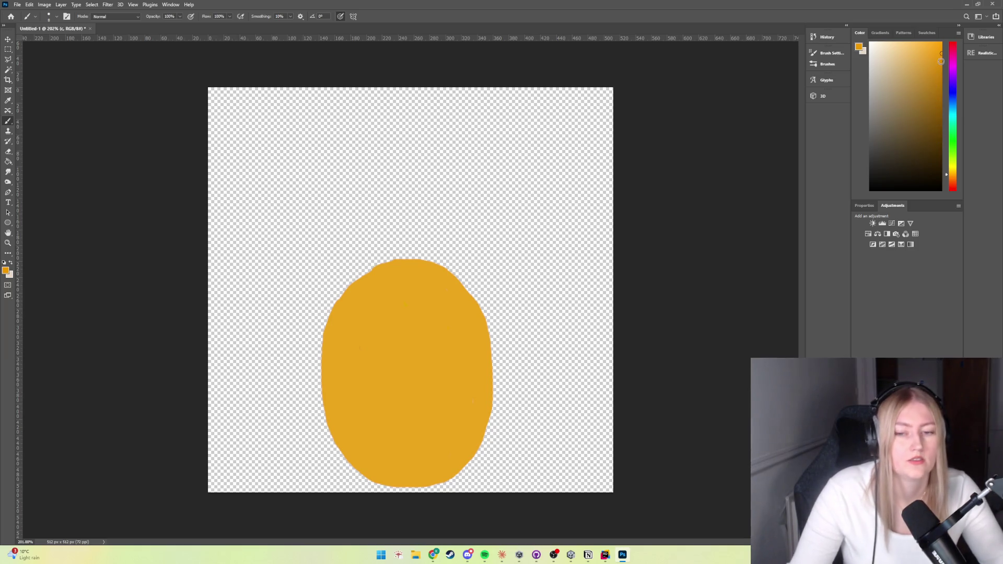
{"action": "left_click", "coordinate": [57, 16]}
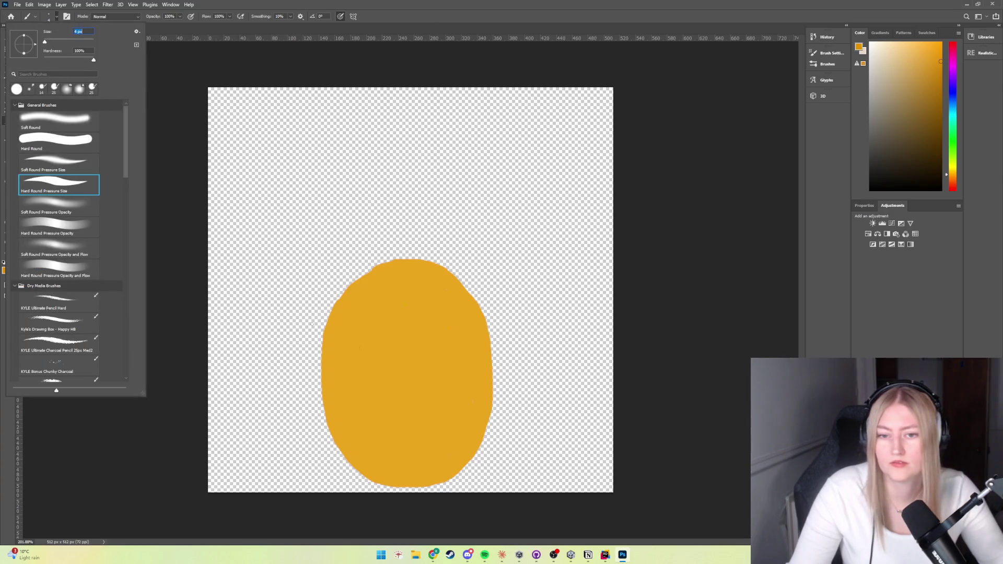
Undo a test stroke and set the brush size to 6 px in the Brush Preset picker
{"action": "left_click_drag", "start_coordinate": [319, 343], "coordinate": [339, 356]}
{"action": "key", "text": "ctrl+z"}
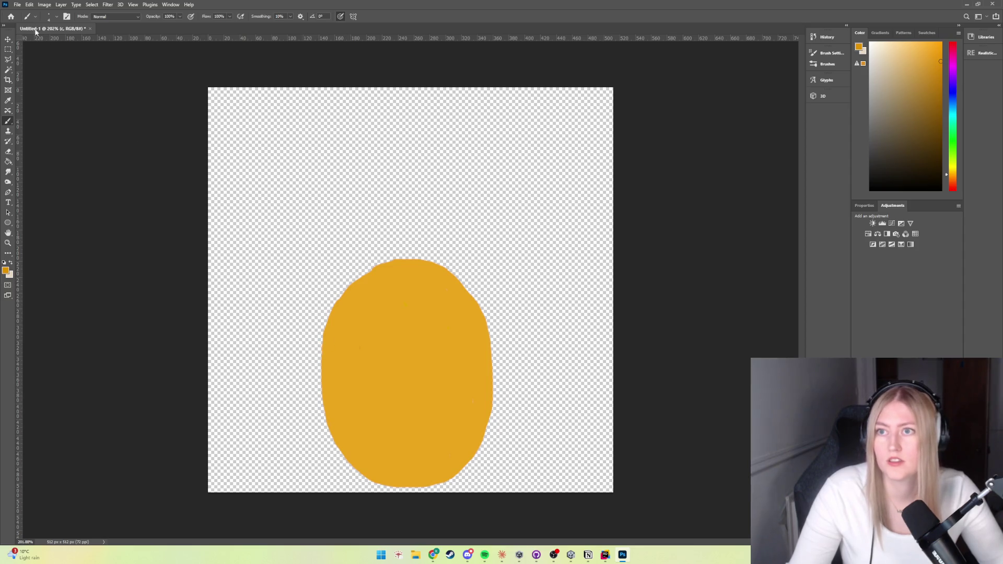
{"action": "left_click", "coordinate": [56, 16]}
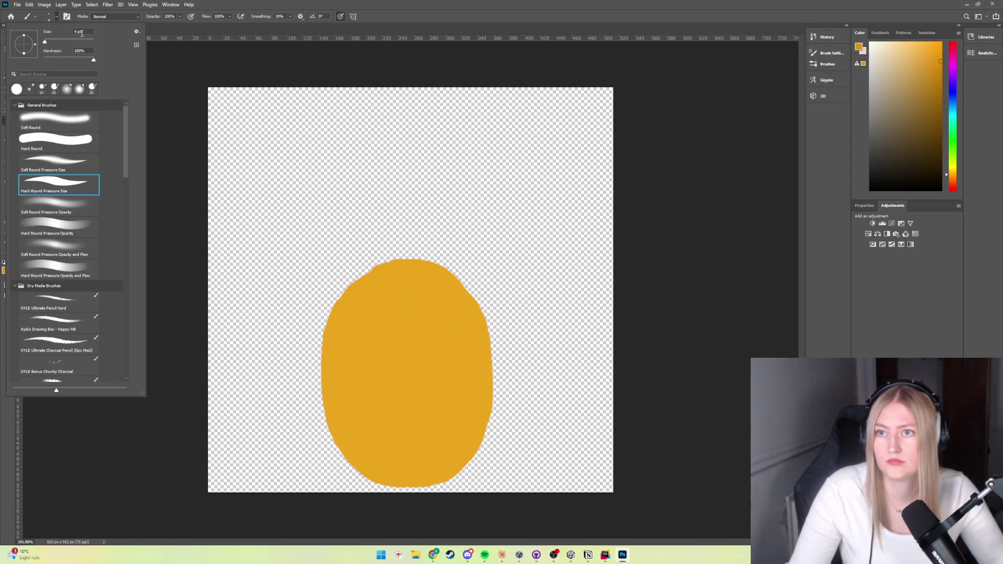
{"action": "double_click", "coordinate": [82, 33]}
{"action": "type", "text": "6"}
{"action": "key", "text": "Return"}
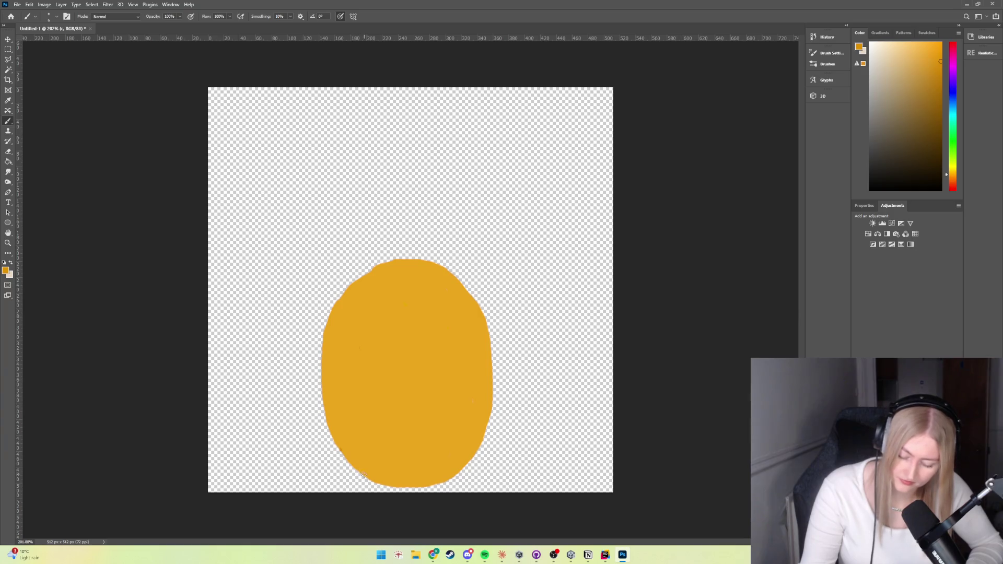
Paint five stacked darker scale outlines up the egg's lower-left edge, undoing and restoring the top one
{"action": "left_click_drag", "start_coordinate": [355, 470], "coordinate": [349, 463]}
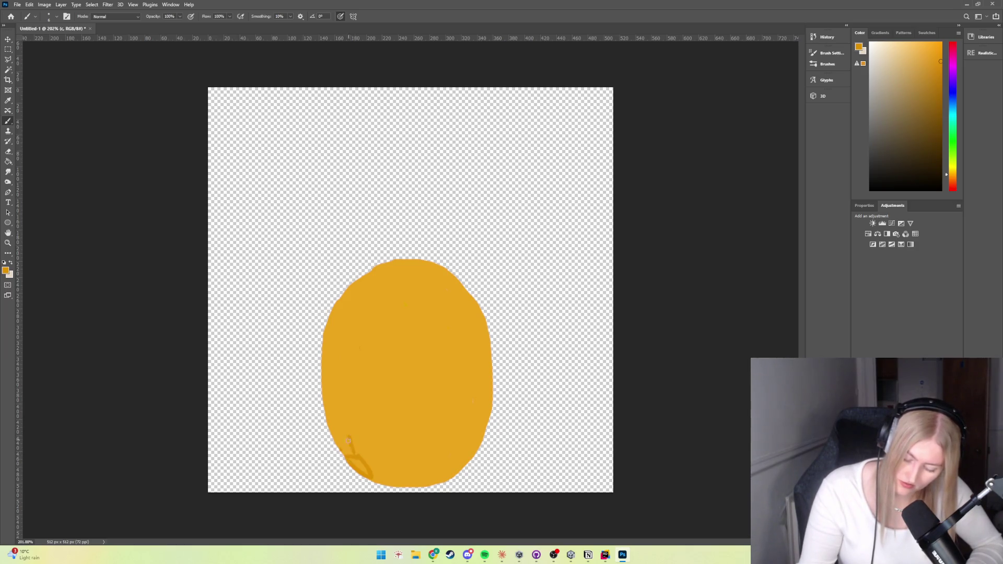
{"action": "left_click_drag", "start_coordinate": [342, 452], "coordinate": [327, 431]}
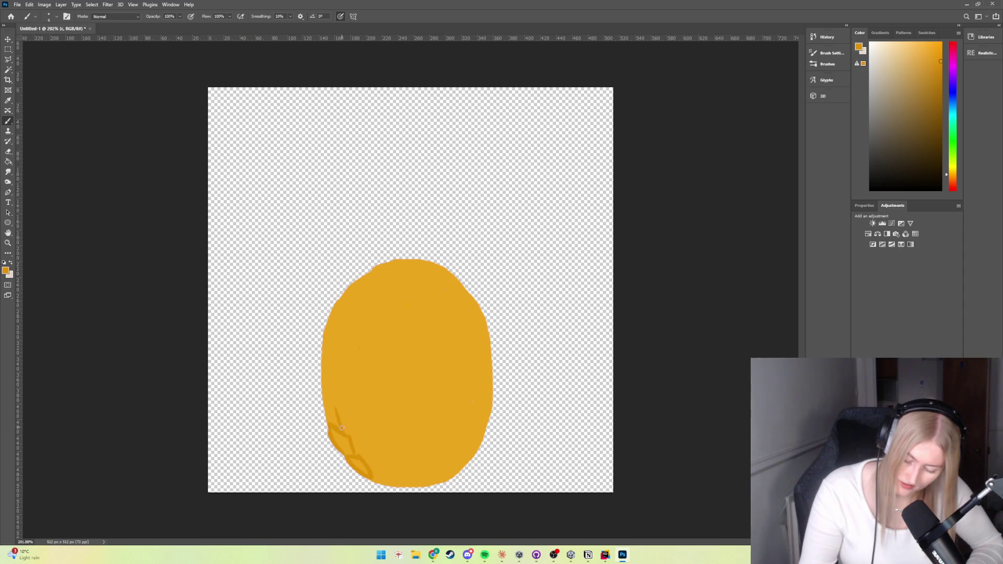
{"action": "mouse_move", "coordinate": [318, 399]}
{"action": "left_mouse_down"}
{"action": "mouse_move", "coordinate": [330, 413]}
{"action": "mouse_move", "coordinate": [332, 403]}
{"action": "left_mouse_up"}
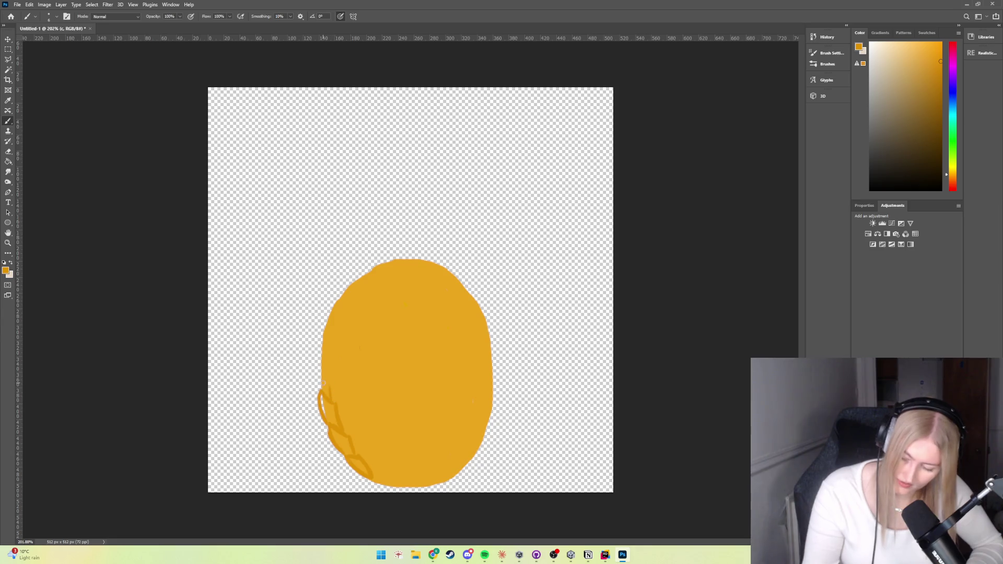
{"action": "left_click_drag", "start_coordinate": [333, 400], "coordinate": [331, 377]}
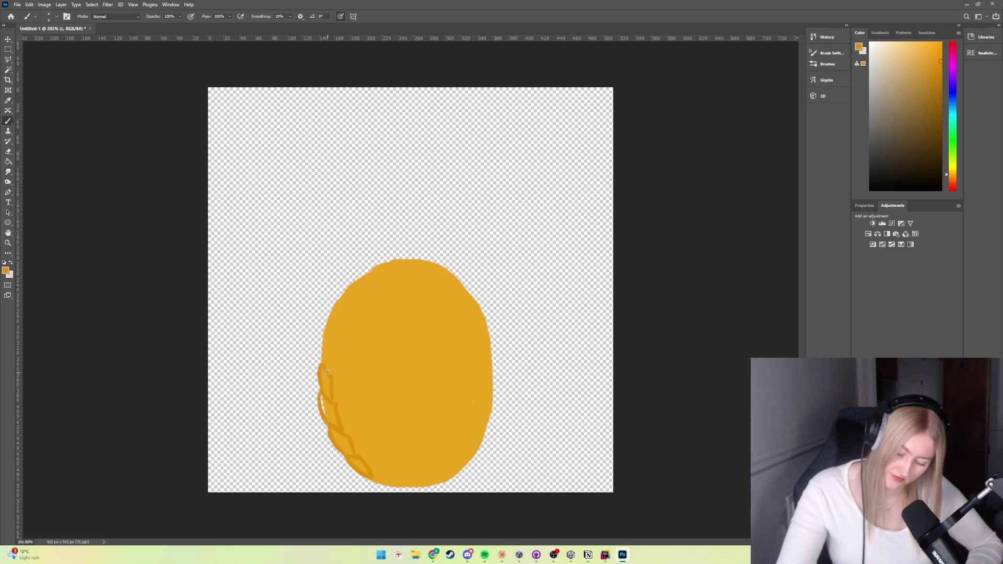
{"action": "mouse_move", "coordinate": [327, 371]}
{"action": "left_mouse_down"}
{"action": "mouse_move", "coordinate": [322, 345]}
{"action": "mouse_move", "coordinate": [313, 346]}
{"action": "left_mouse_up"}
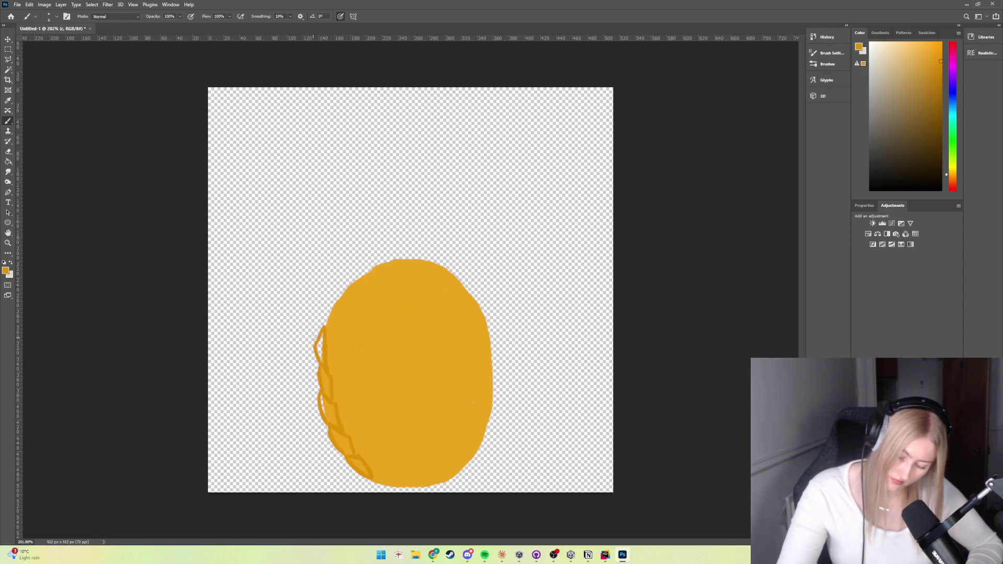
{"action": "key", "text": "ctrl+z"}
{"action": "key", "text": "ctrl+z"}
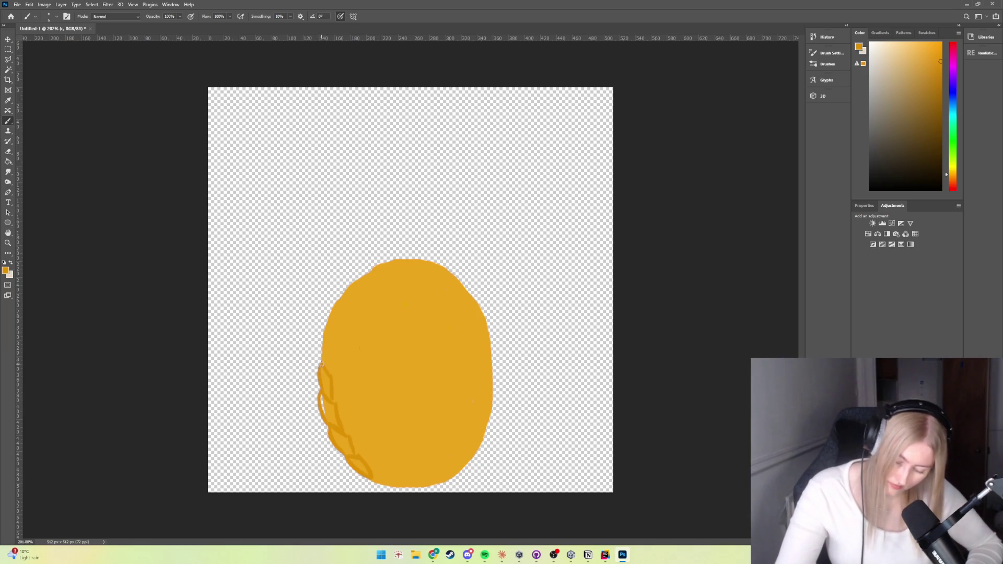
{"action": "key", "text": "ctrl+shift+z"}
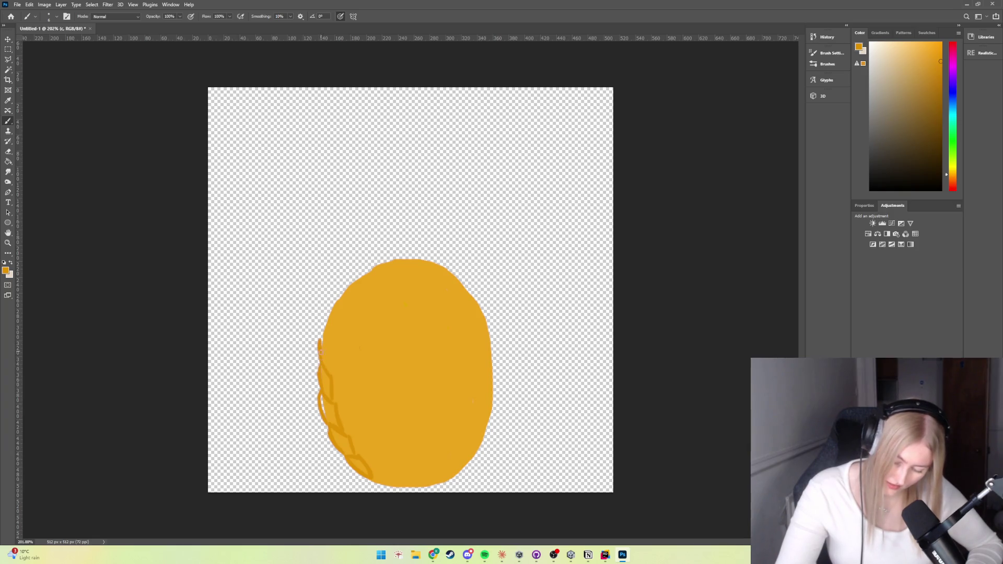
Extend the left-edge scale line upward and add three scale outlines along the bottom toward the lower right
{"action": "left_click_drag", "start_coordinate": [319, 325], "coordinate": [328, 345]}
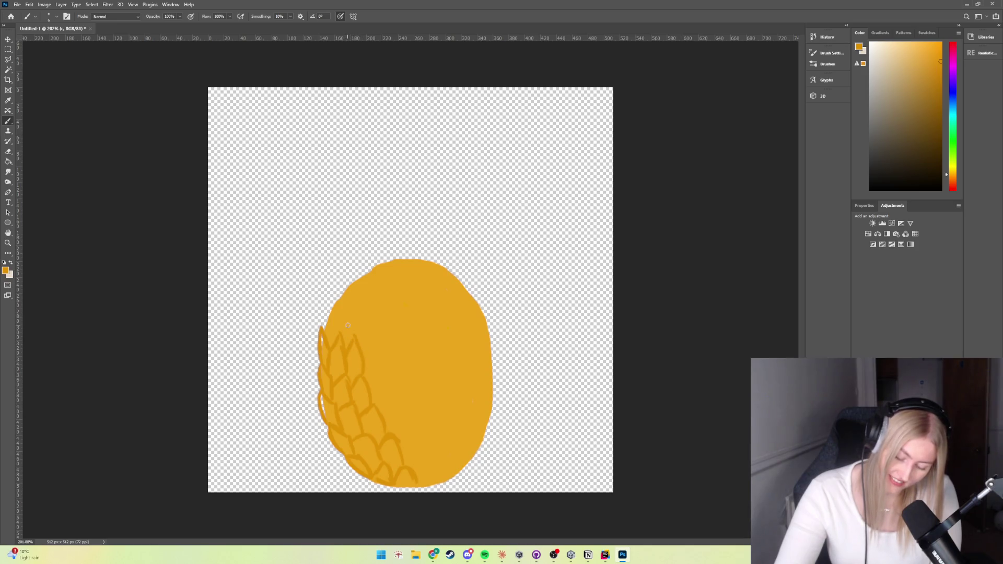
{"action": "left_click_drag", "start_coordinate": [418, 481], "coordinate": [432, 477]}
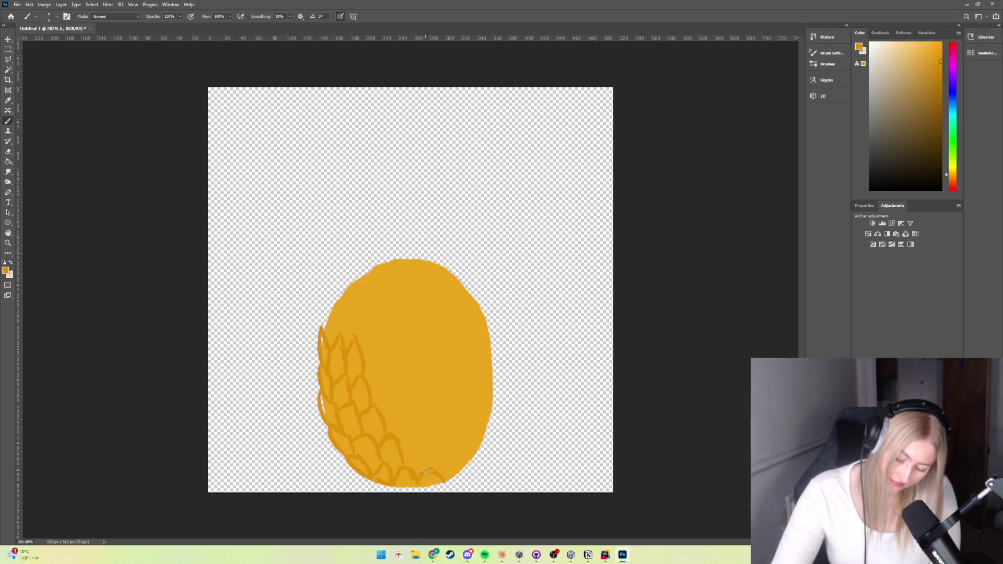
{"action": "left_click_drag", "start_coordinate": [427, 466], "coordinate": [418, 436]}
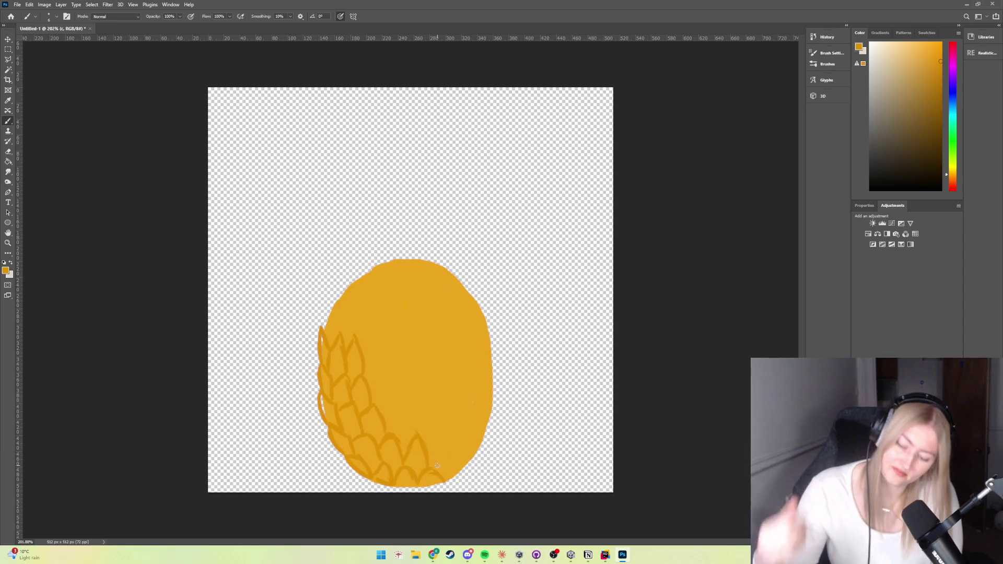
{"action": "mouse_move", "coordinate": [444, 475]}
{"action": "left_mouse_down"}
{"action": "mouse_move", "coordinate": [468, 459]}
{"action": "mouse_move", "coordinate": [453, 451]}
{"action": "mouse_move", "coordinate": [461, 474]}
{"action": "left_mouse_up"}
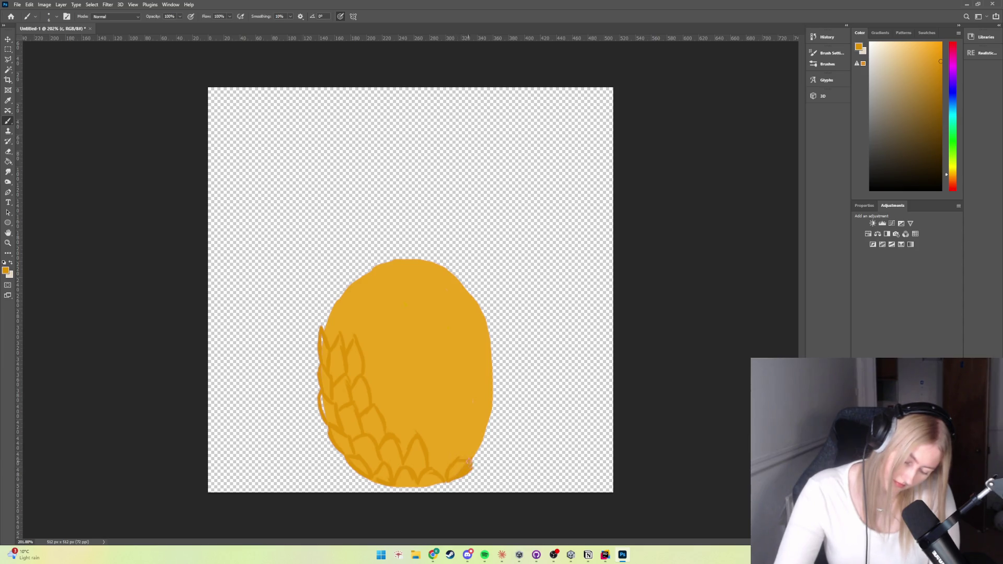
Erase the stray mark at the egg's lower-right edge, then return to the Brush
{"action": "left_click", "coordinate": [8, 151]}
{"action": "mouse_move", "coordinate": [459, 473]}
{"action": "left_mouse_down"}
{"action": "mouse_move", "coordinate": [468, 465]}
{"action": "mouse_move", "coordinate": [454, 472]}
{"action": "left_mouse_up"}
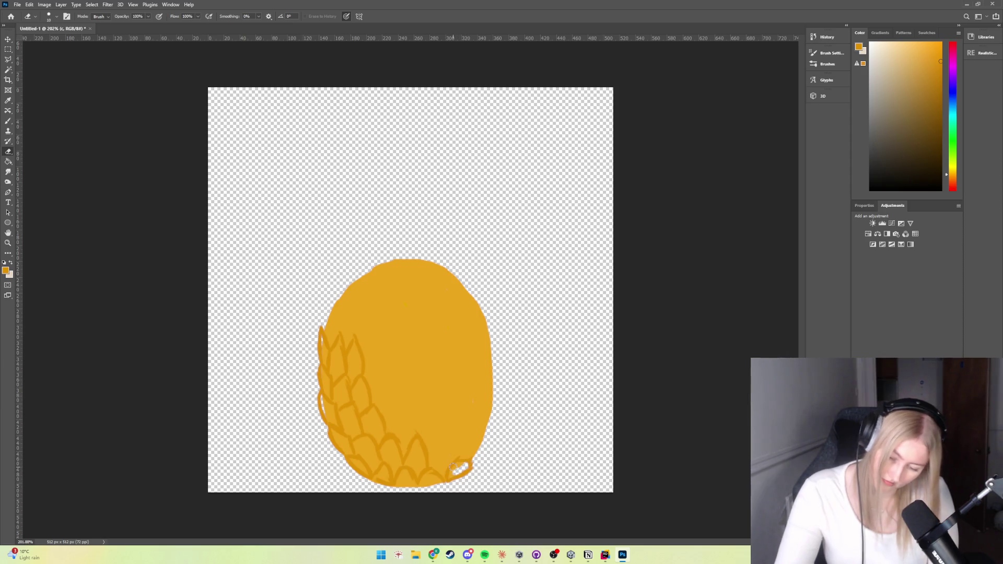
{"action": "left_click", "coordinate": [11, 122]}
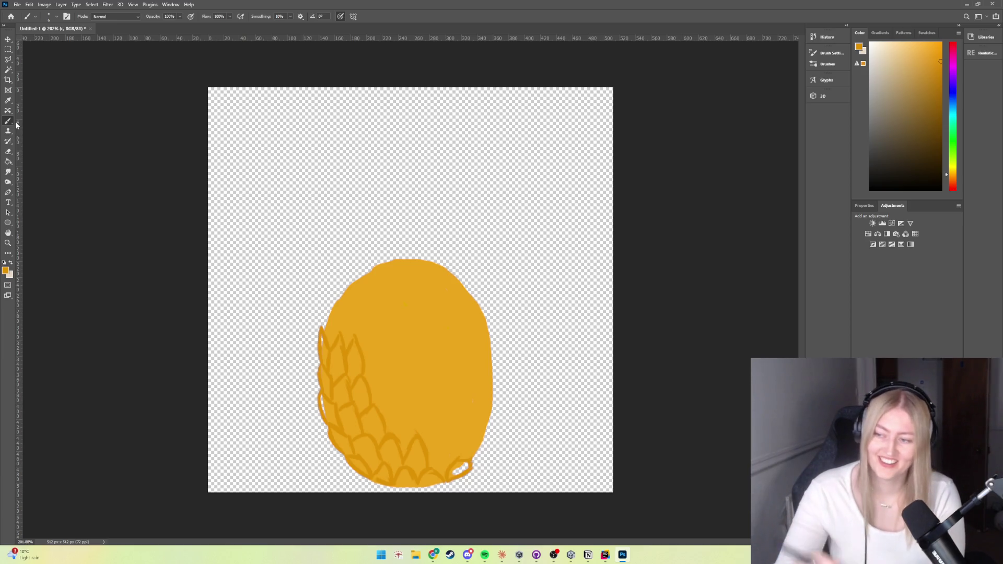
Brush scale outlines up the egg's lower-right edge, undoing three bad strokes
{"action": "left_click_drag", "start_coordinate": [470, 464], "coordinate": [485, 442]}
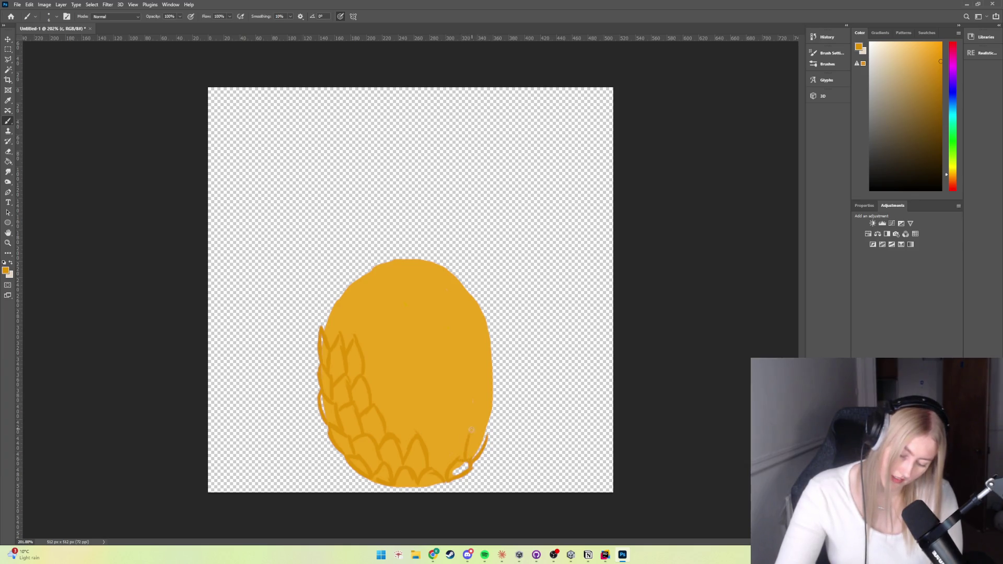
{"action": "left_click_drag", "start_coordinate": [476, 429], "coordinate": [488, 442]}
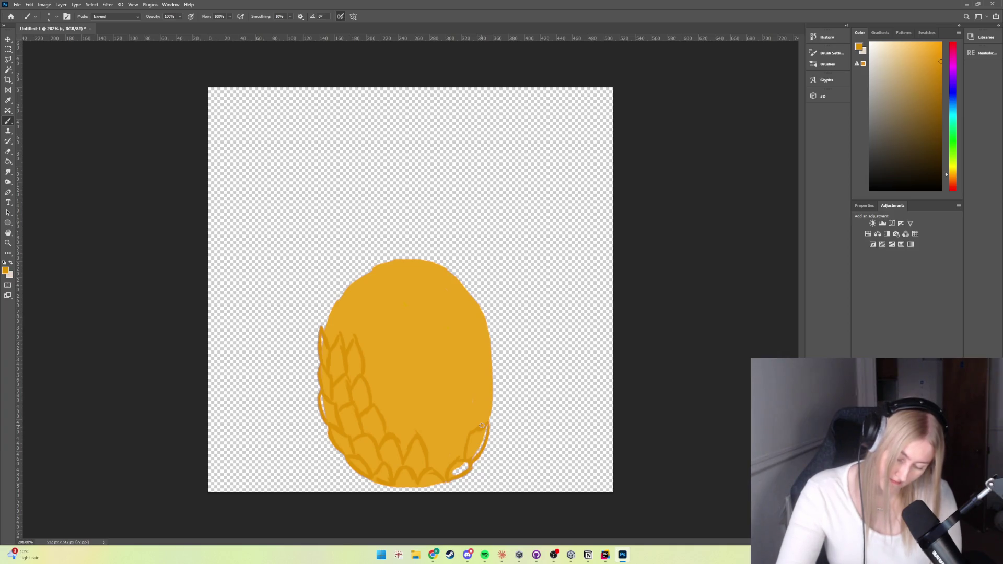
{"action": "left_click_drag", "start_coordinate": [491, 420], "coordinate": [493, 395]}
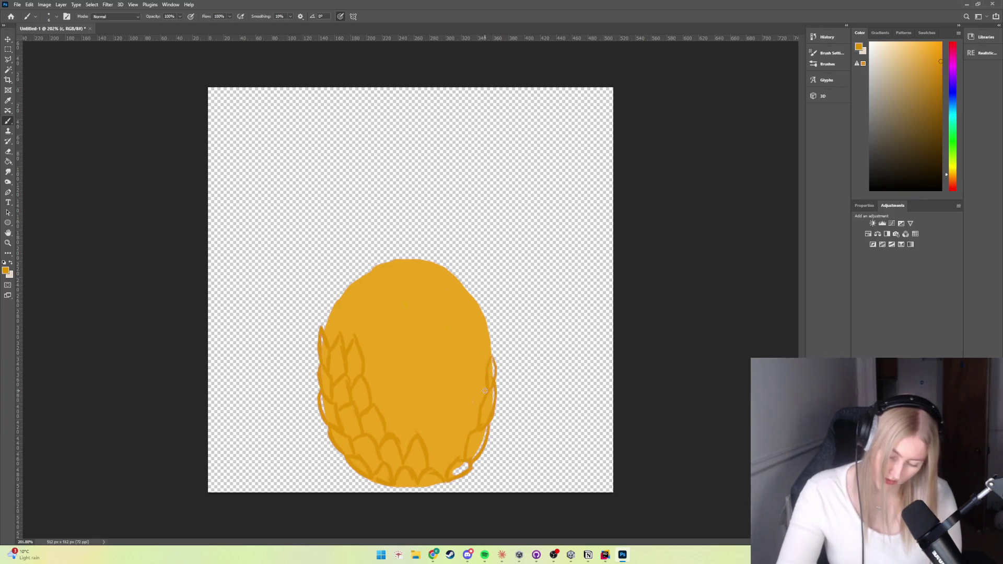
{"action": "key", "text": "ctrl+z"}
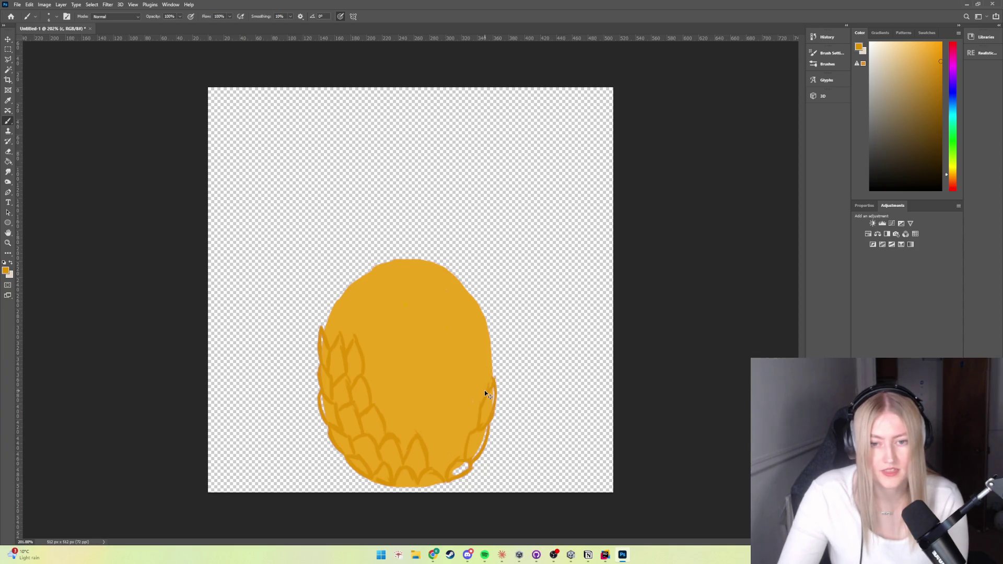
{"action": "key", "text": "ctrl+z"}
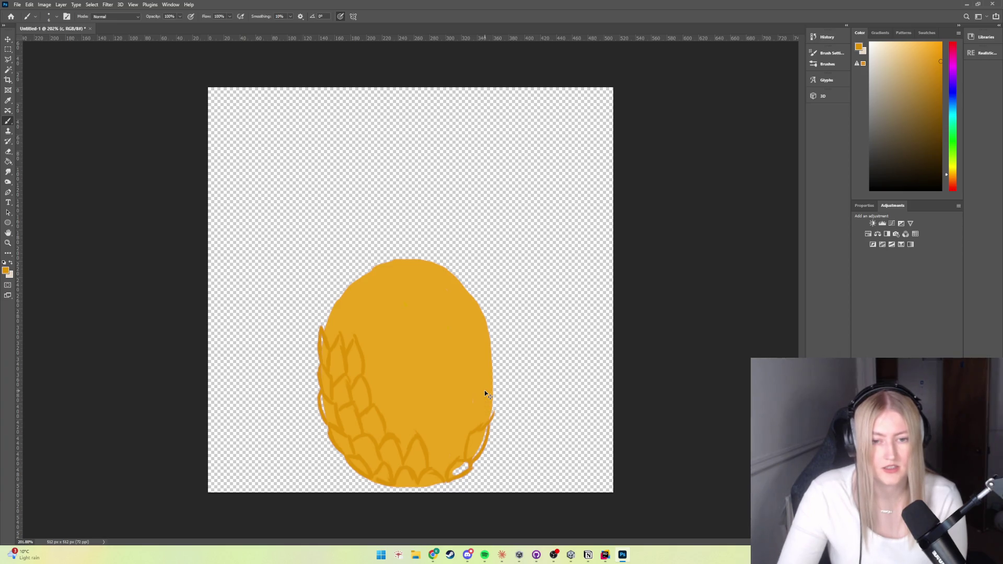
{"action": "key", "text": "ctrl+z"}
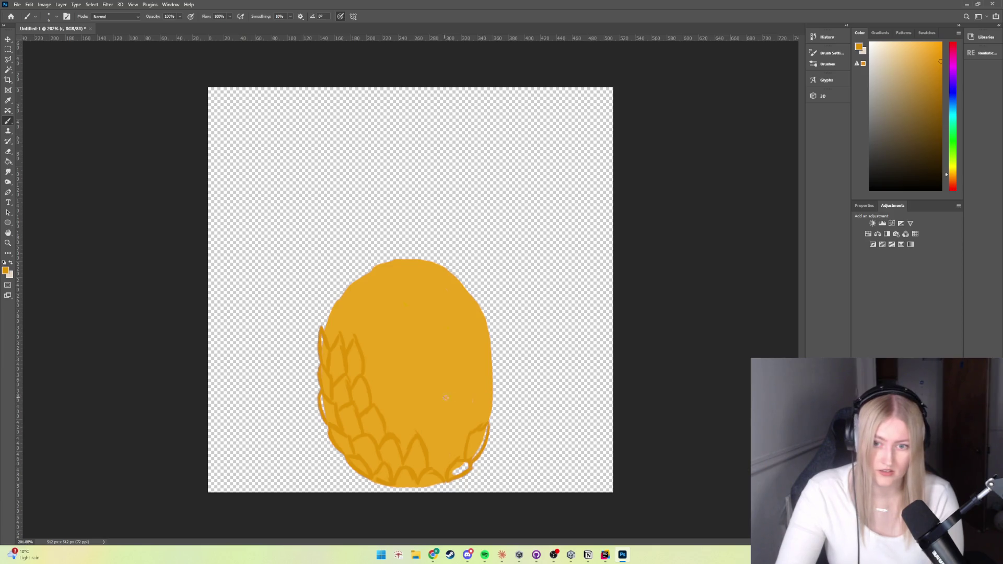
Redraw scale lines higher up the egg's right edge, undoing two strokes near the lower right
{"action": "left_click_drag", "start_coordinate": [489, 418], "coordinate": [496, 398]}
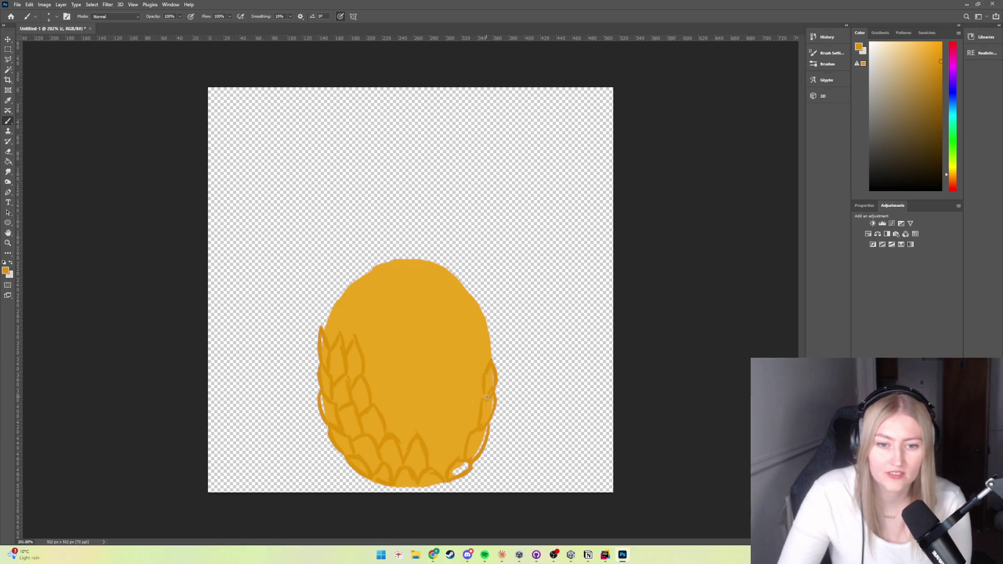
{"action": "left_click_drag", "start_coordinate": [496, 388], "coordinate": [495, 401]}
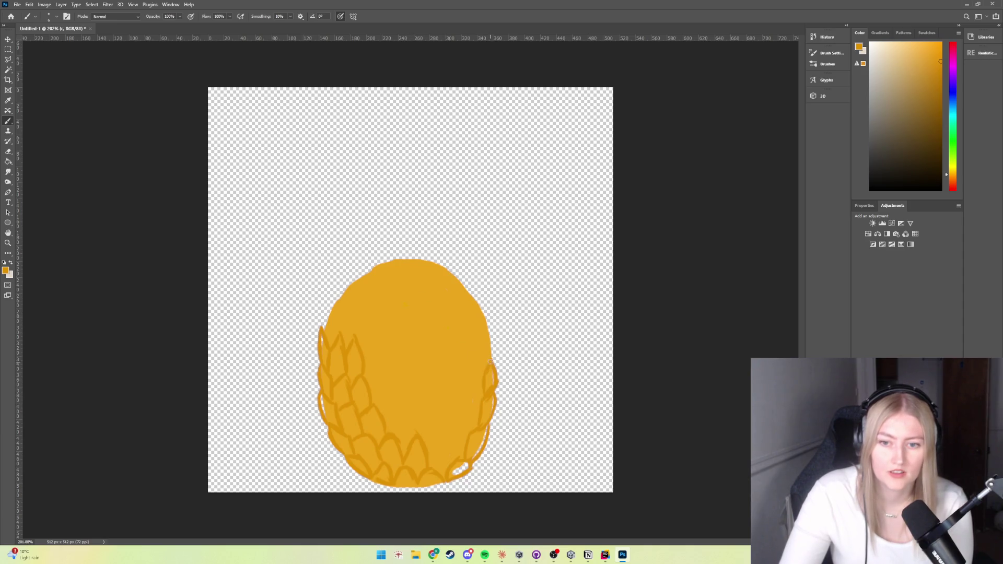
{"action": "left_click_drag", "start_coordinate": [492, 360], "coordinate": [490, 332]}
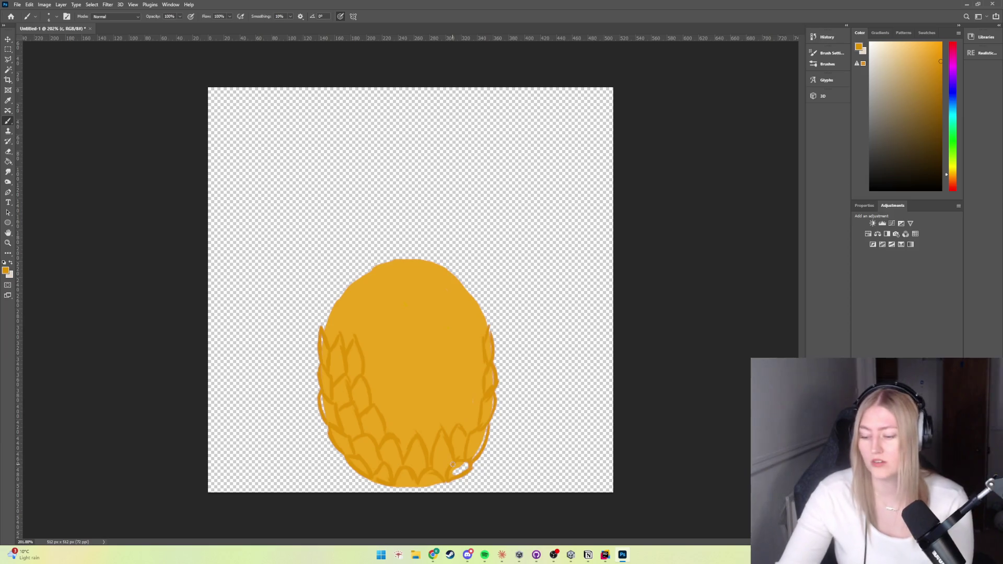
{"action": "key", "text": "ctrl+z"}
{"action": "key", "text": "ctrl+z"}
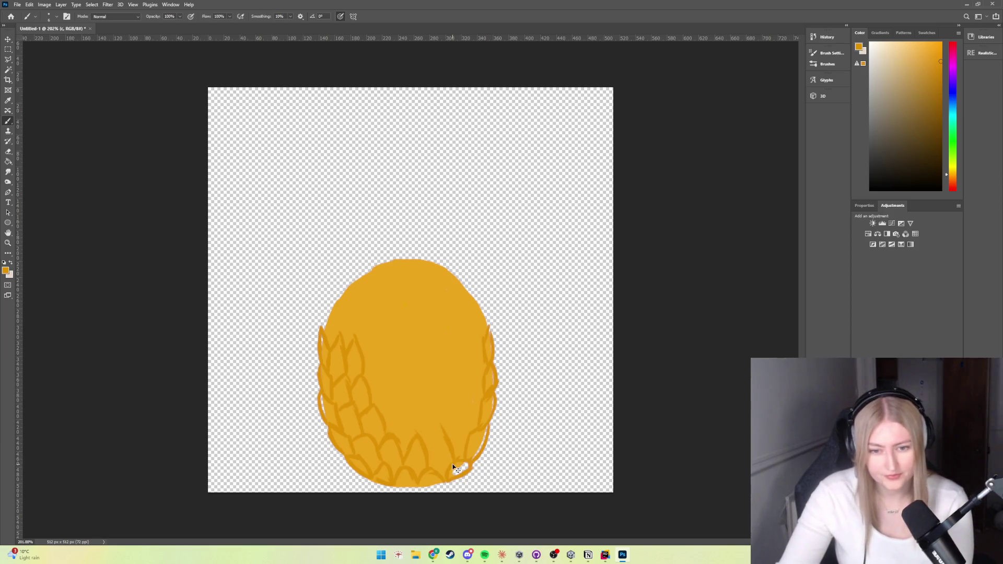
{"action": "key", "text": "ctrl+z"}
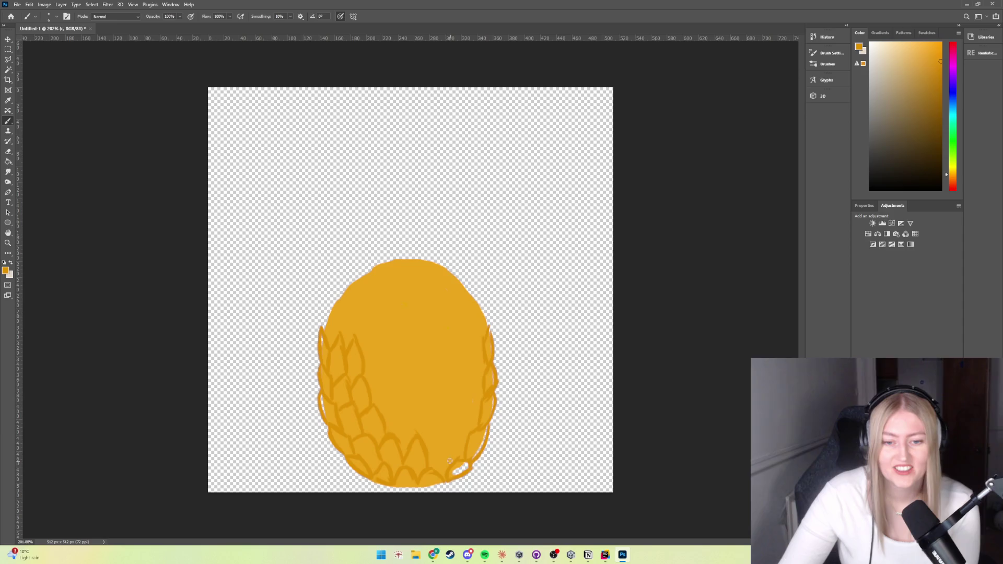
Add scale outlines at the egg's lower right and across its lower middle
{"action": "left_click_drag", "start_coordinate": [443, 440], "coordinate": [448, 457]}
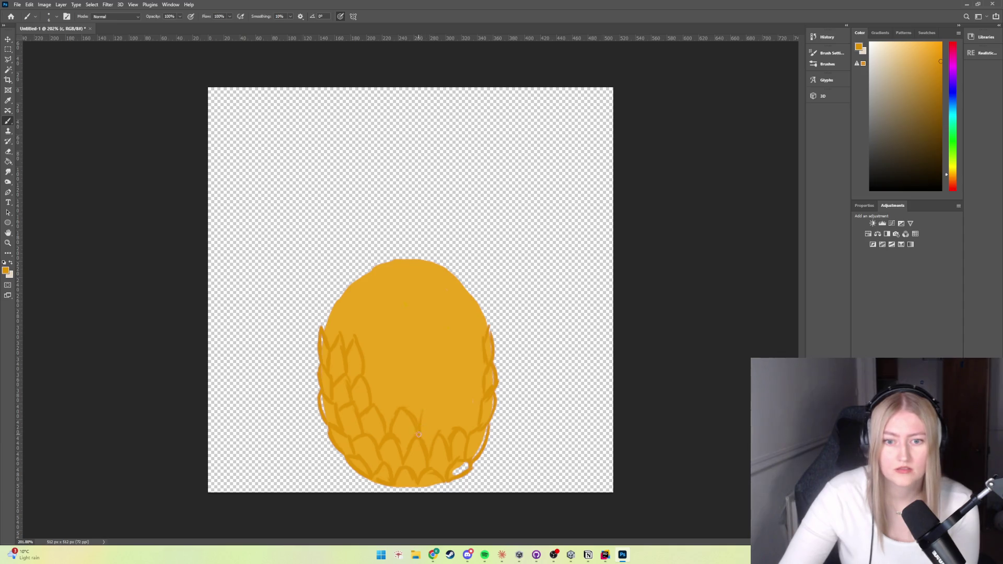
{"action": "left_click_drag", "start_coordinate": [438, 434], "coordinate": [427, 404]}
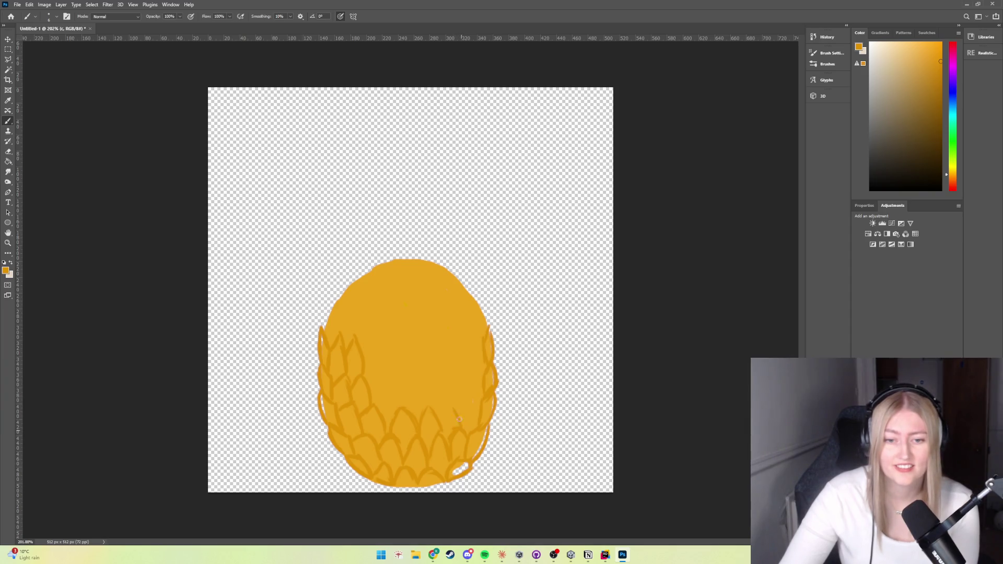
{"action": "left_click_drag", "start_coordinate": [445, 437], "coordinate": [447, 414]}
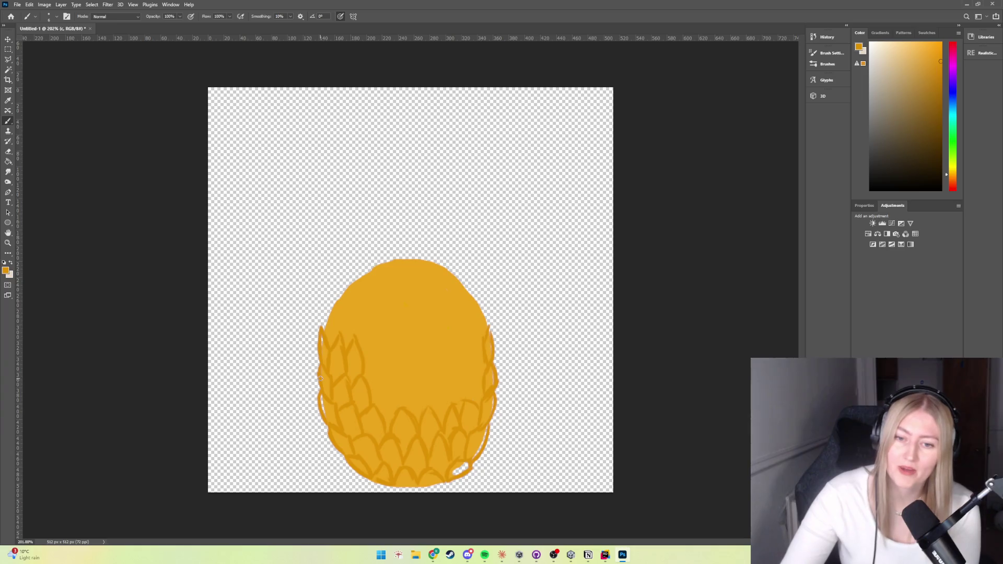
Paint a higher row of scale outlines across the egg's middle, dab near the top, then switch to the eraser
{"action": "left_click_drag", "start_coordinate": [400, 406], "coordinate": [380, 377]}
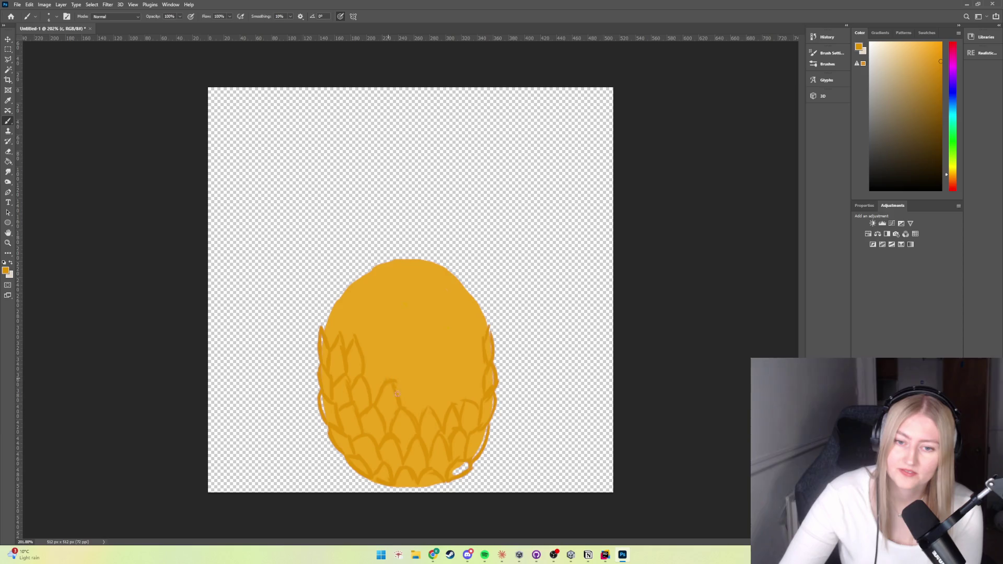
{"action": "left_click_drag", "start_coordinate": [402, 407], "coordinate": [408, 394]}
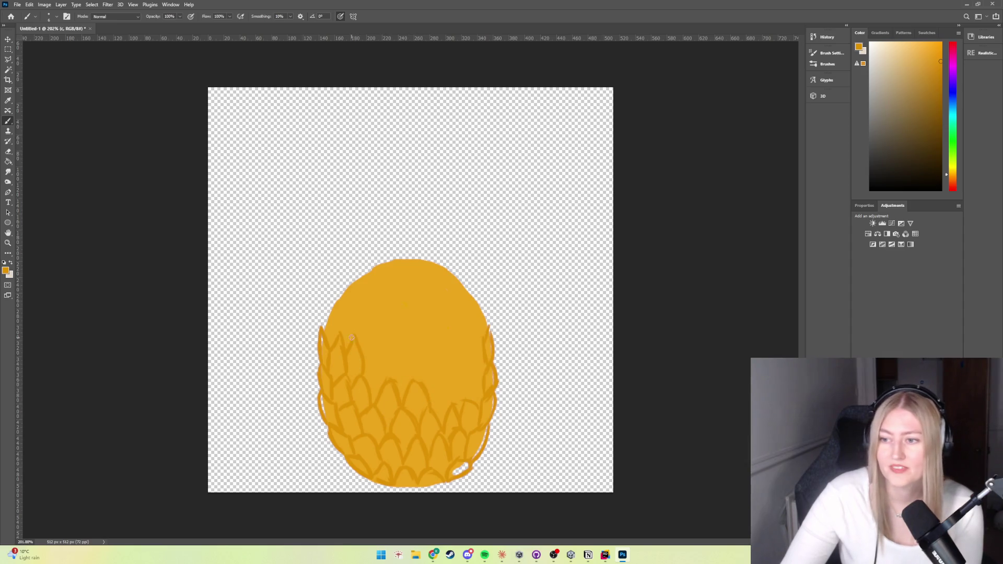
{"action": "left_click_drag", "start_coordinate": [387, 376], "coordinate": [379, 341]}
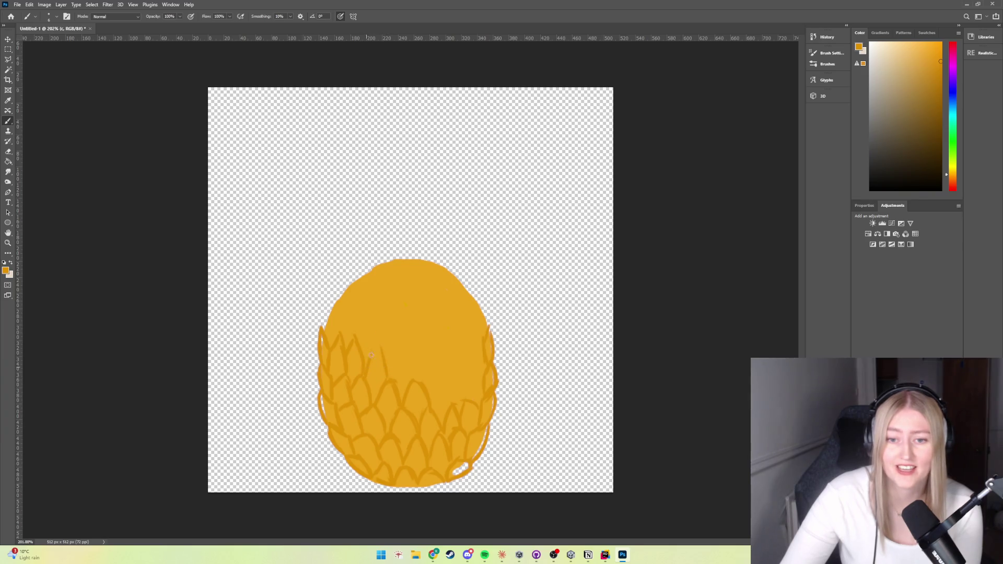
{"action": "left_click_drag", "start_coordinate": [390, 380], "coordinate": [392, 346]}
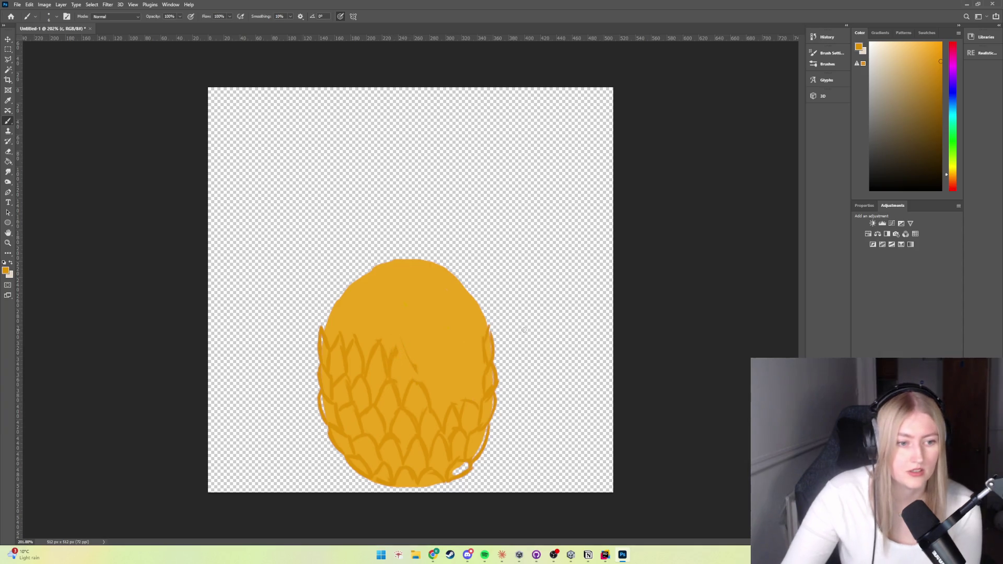
{"action": "left_click_drag", "start_coordinate": [401, 341], "coordinate": [415, 364]}
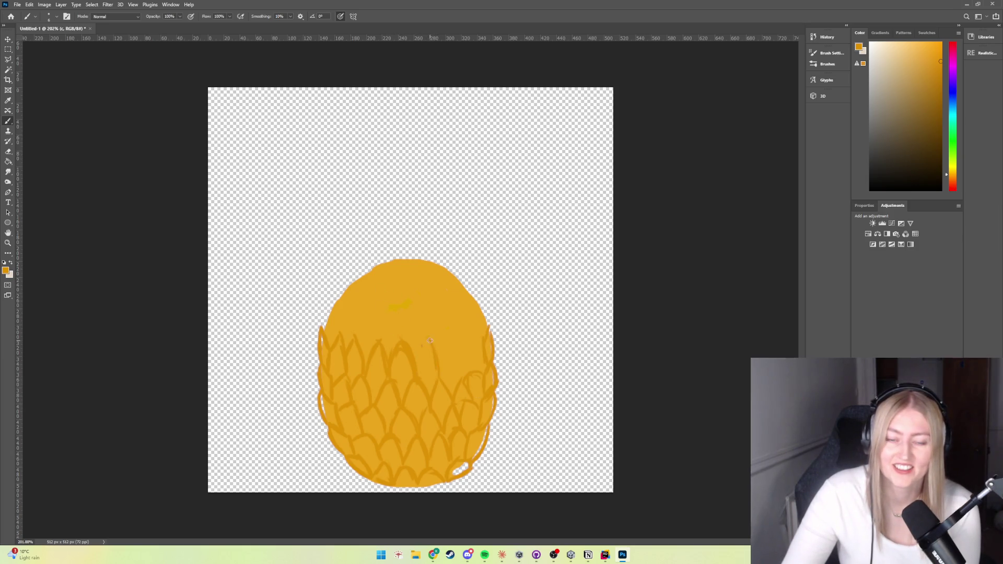
{"action": "left_click", "coordinate": [393, 306]}
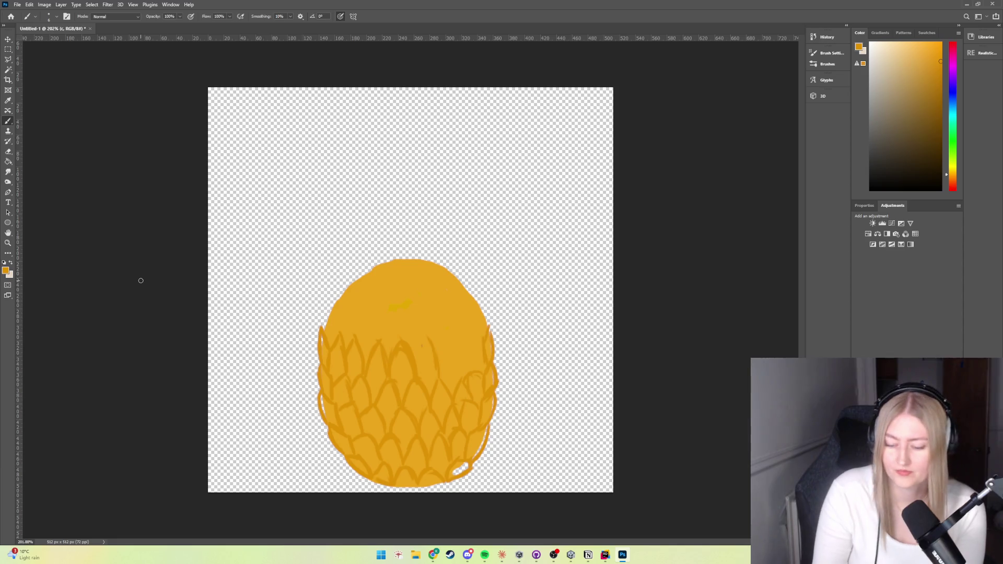
{"action": "left_click", "coordinate": [7, 150]}
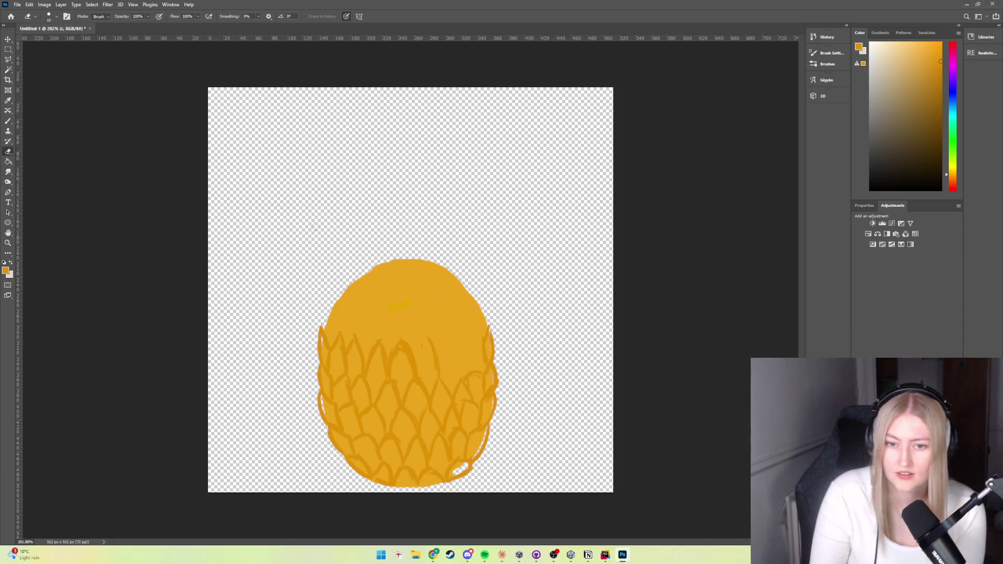
{"action": "left_click_drag", "start_coordinate": [413, 299], "coordinate": [406, 308]}
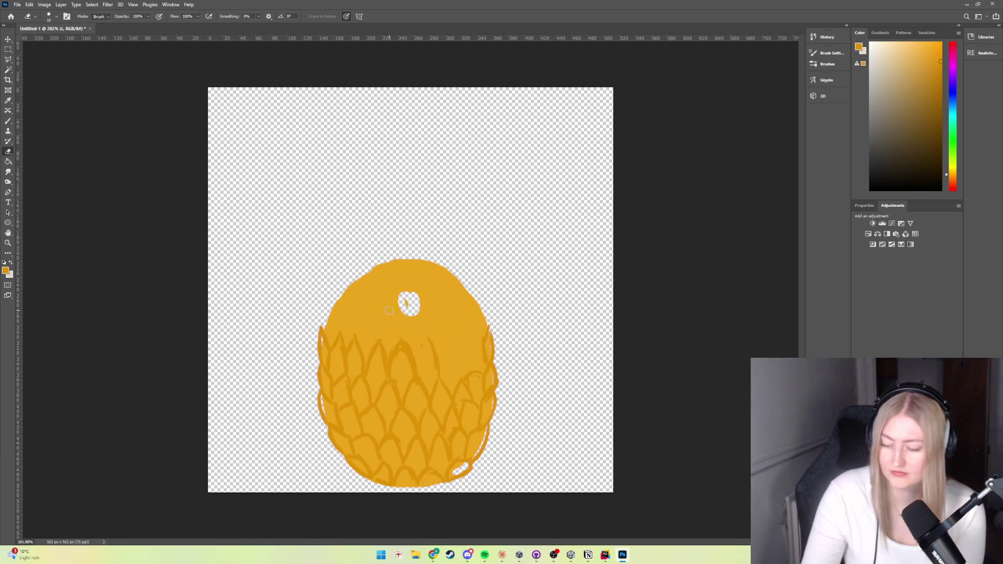
{"action": "key", "text": "ctrl+z"}
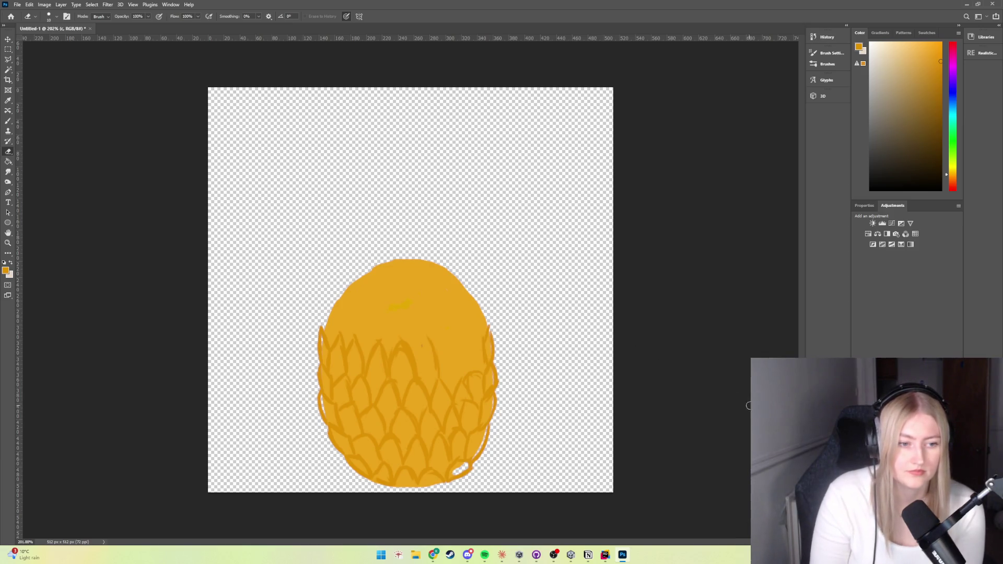
{"action": "key", "text": "ctrl+shift+alt+n"}
{"action": "key", "text": "ctrl+z"}
{"action": "key", "text": "ctrl+shift+z"}
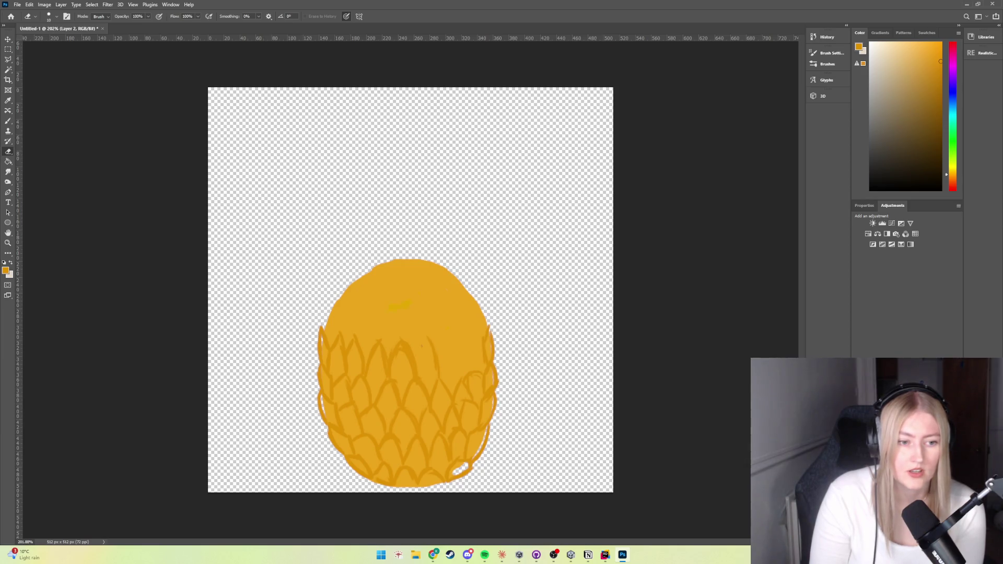
{"action": "key", "text": "ctrl+z"}
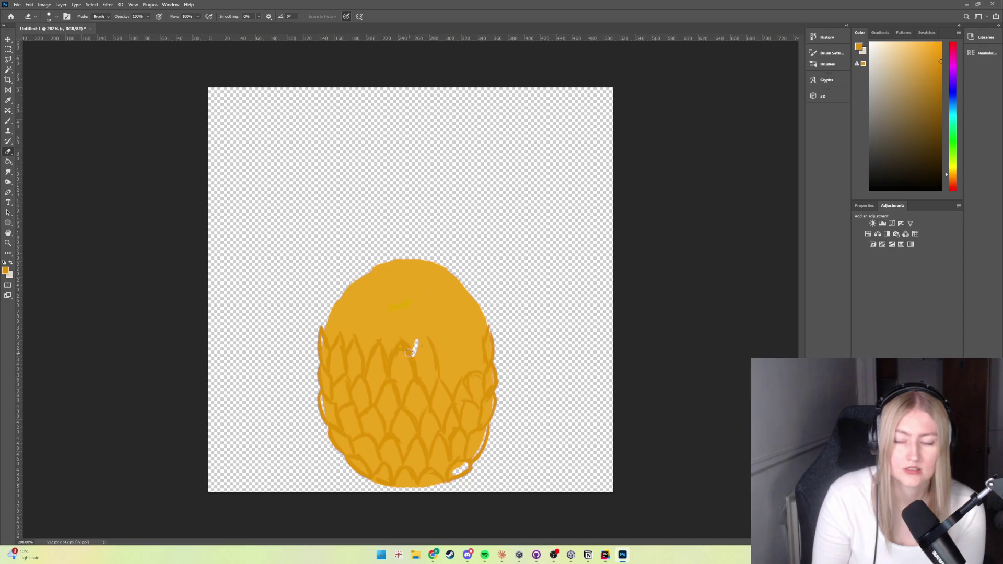
{"action": "left_click_drag", "start_coordinate": [364, 317], "coordinate": [333, 309]}
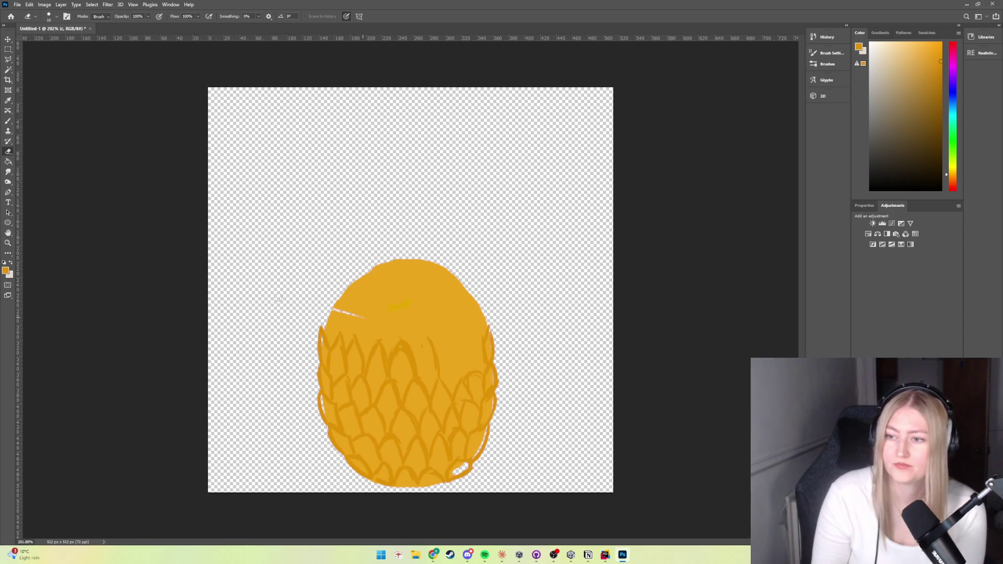
{"action": "key", "text": "ctrl+z"}
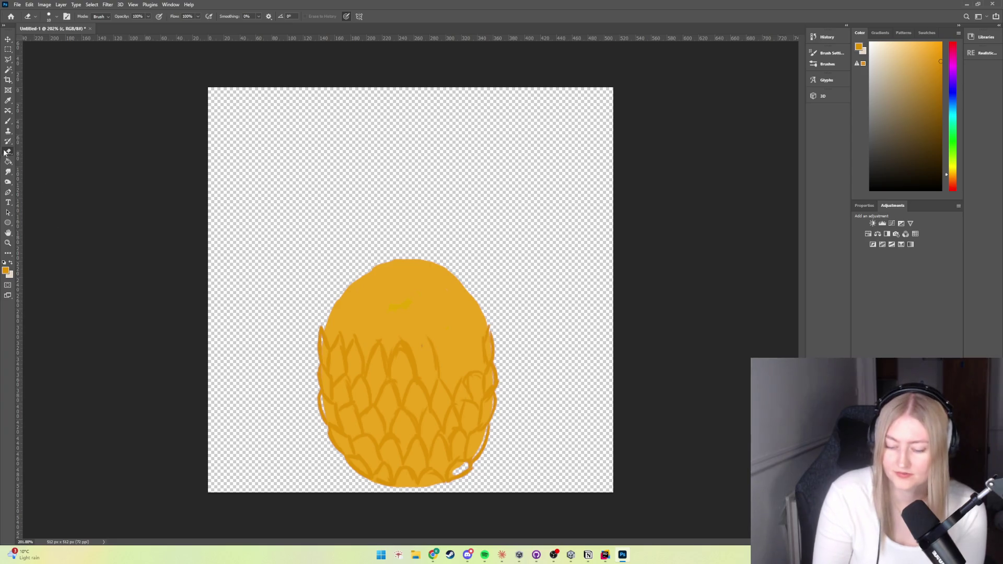
{"action": "left_click", "coordinate": [9, 121]}
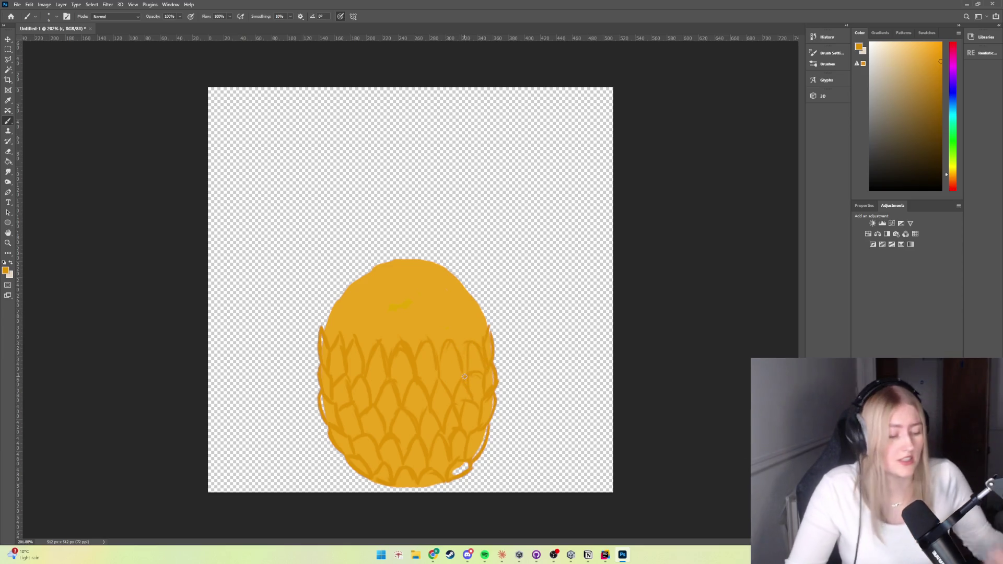
Zoom out and back in on the egg with Alt+scroll
{"action": "scroll", "coordinate": [454, 362], "scroll_direction": "down", "scroll_amount": 3}
{"action": "scroll", "coordinate": [449, 352], "scroll_direction": "down", "scroll_amount": 2}
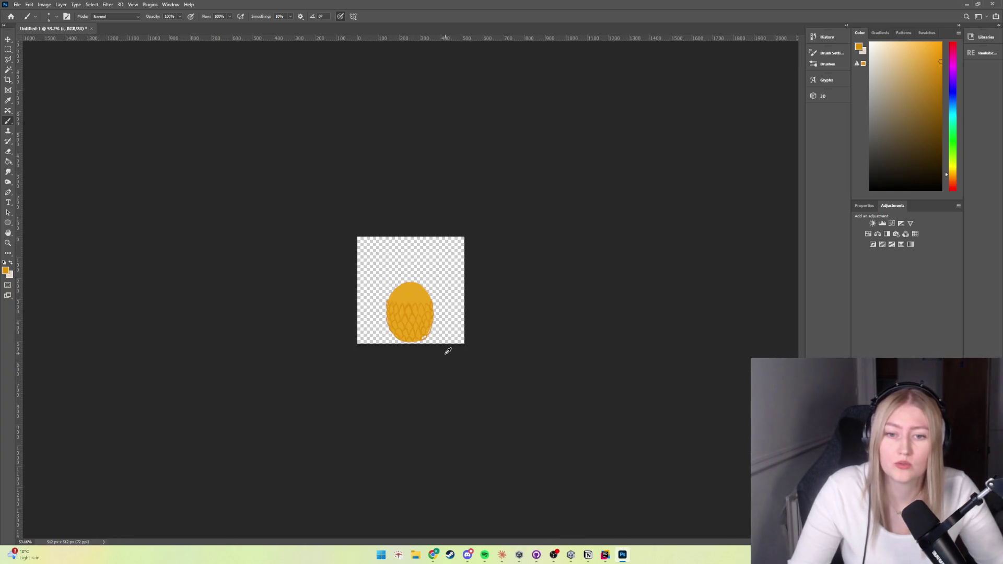
{"action": "scroll", "coordinate": [427, 357], "scroll_direction": "up", "scroll_amount": 3}
{"action": "scroll", "coordinate": [425, 365], "scroll_direction": "up", "scroll_amount": 2}
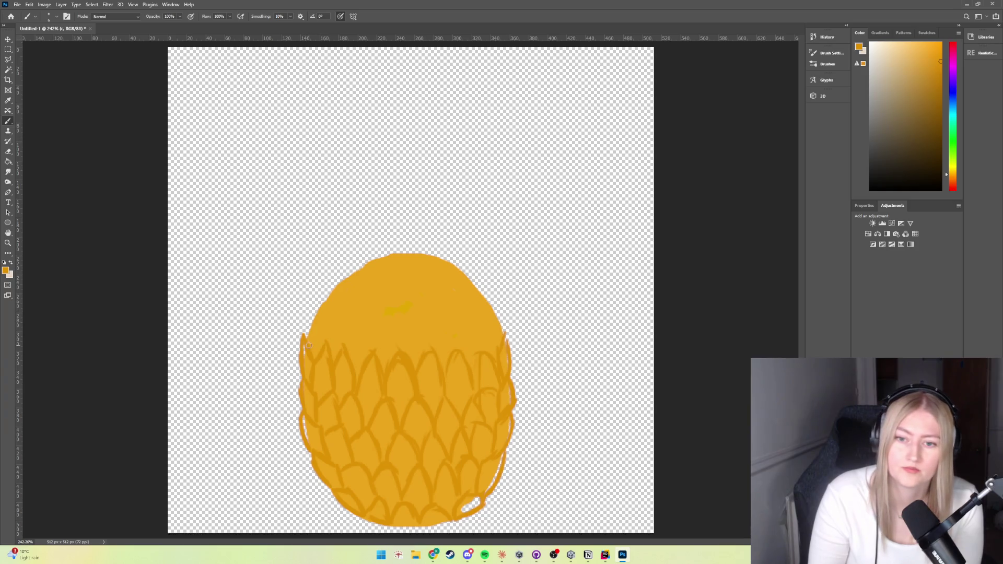
Paint orange along the egg's upper edges and scale outlines across its top row
{"action": "left_click_drag", "start_coordinate": [311, 317], "coordinate": [323, 306]}
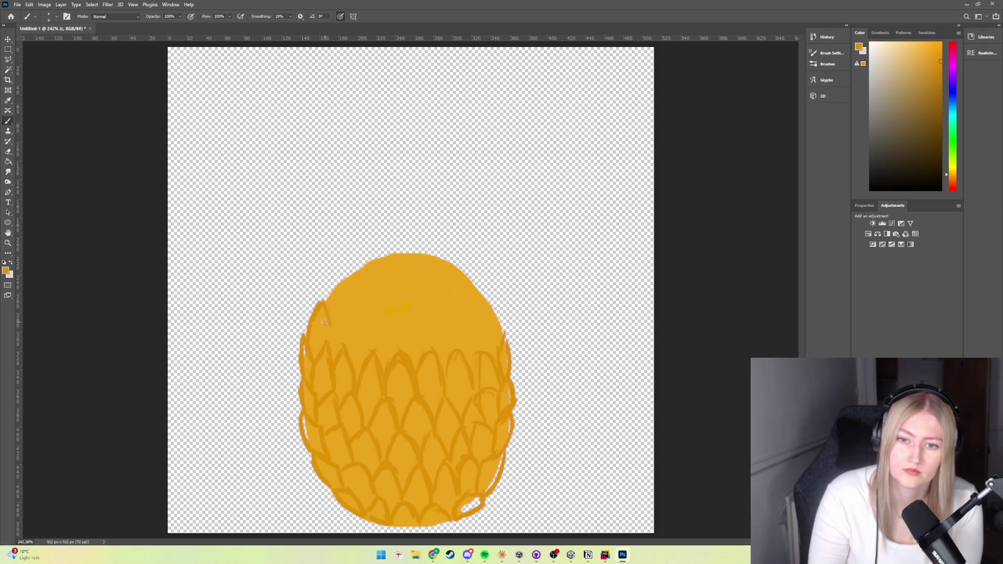
{"action": "left_click_drag", "start_coordinate": [503, 337], "coordinate": [500, 324]}
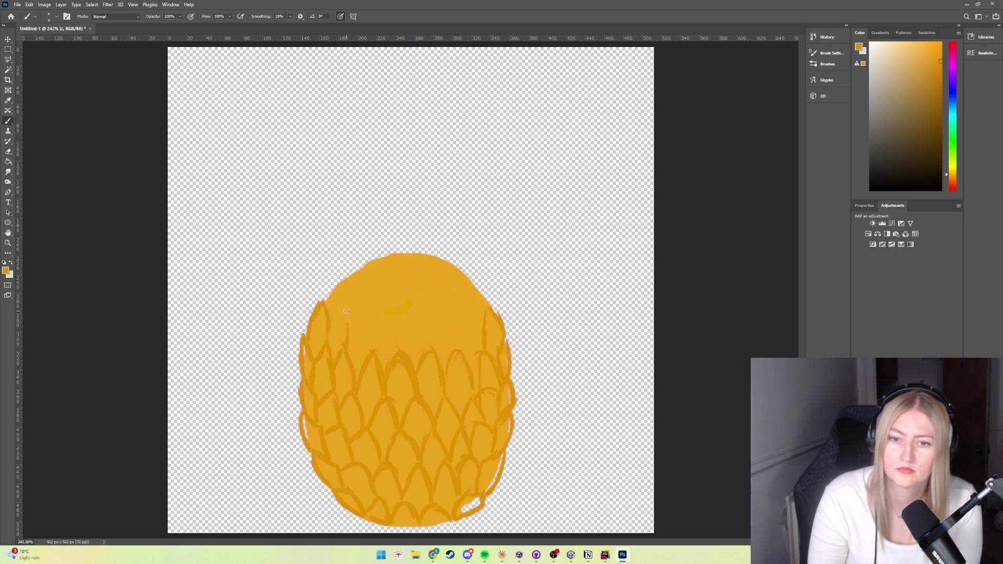
{"action": "left_click_drag", "start_coordinate": [342, 327], "coordinate": [349, 297]}
{"action": "left_click_drag", "start_coordinate": [434, 347], "coordinate": [472, 287]}
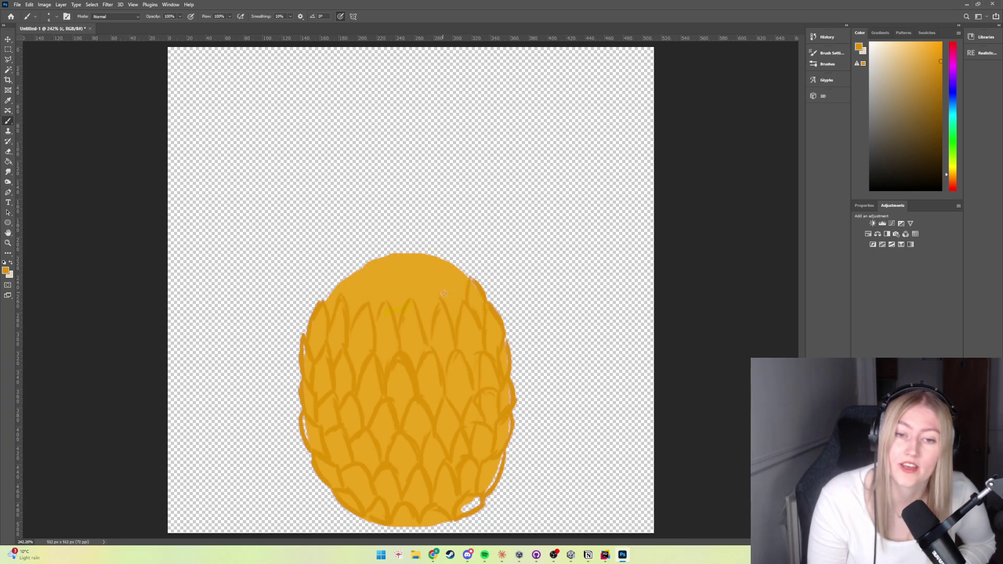
{"action": "left_click_drag", "start_coordinate": [466, 300], "coordinate": [452, 276]}
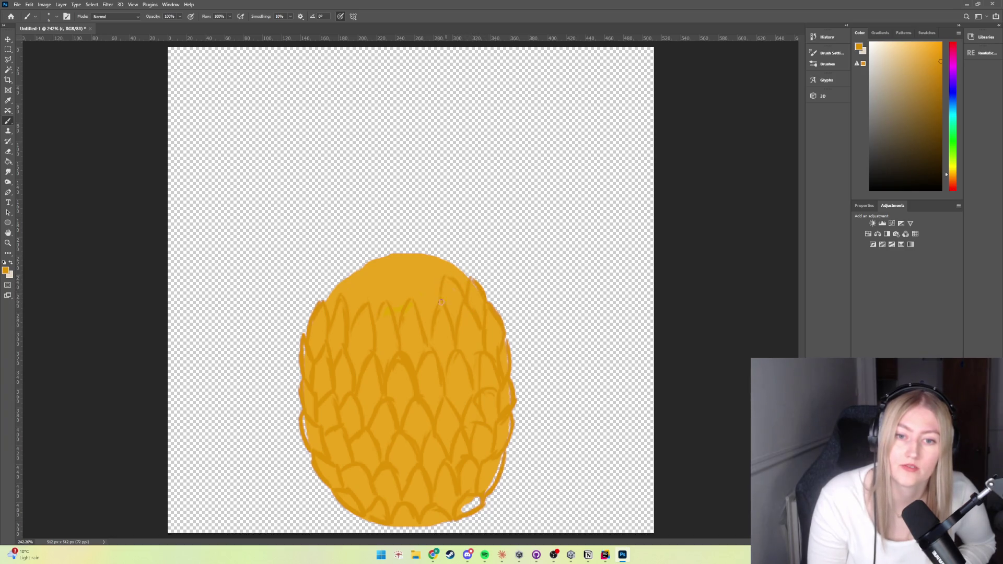
{"action": "mouse_move", "coordinate": [420, 276]}
{"action": "left_mouse_down"}
{"action": "mouse_move", "coordinate": [416, 300]}
{"action": "mouse_move", "coordinate": [402, 305]}
{"action": "mouse_move", "coordinate": [349, 293]}
{"action": "left_mouse_up"}
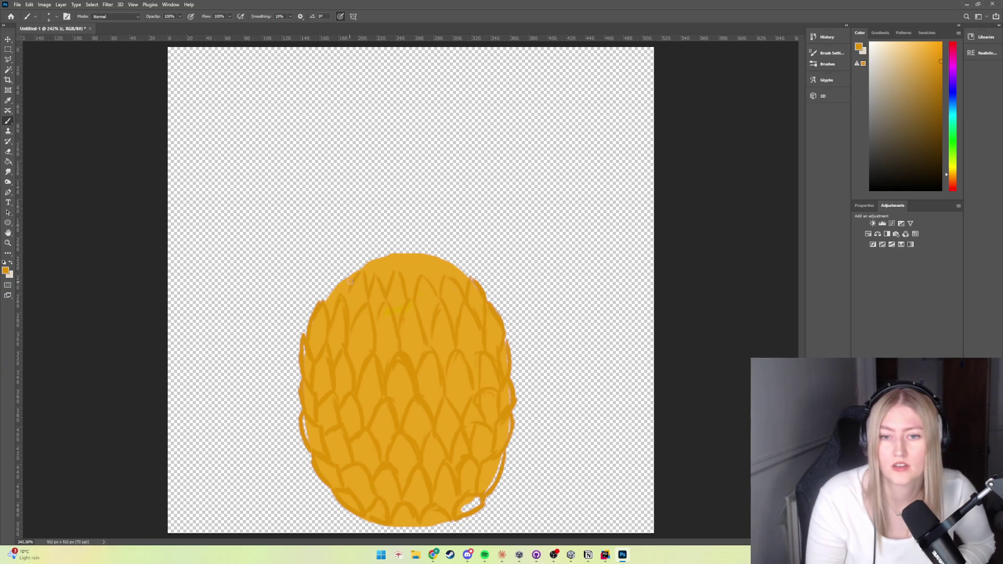
Finish the top scales along the upper-left edge, top edge and upper right, undoing one stroke
{"action": "left_click_drag", "start_coordinate": [336, 274], "coordinate": [325, 295]}
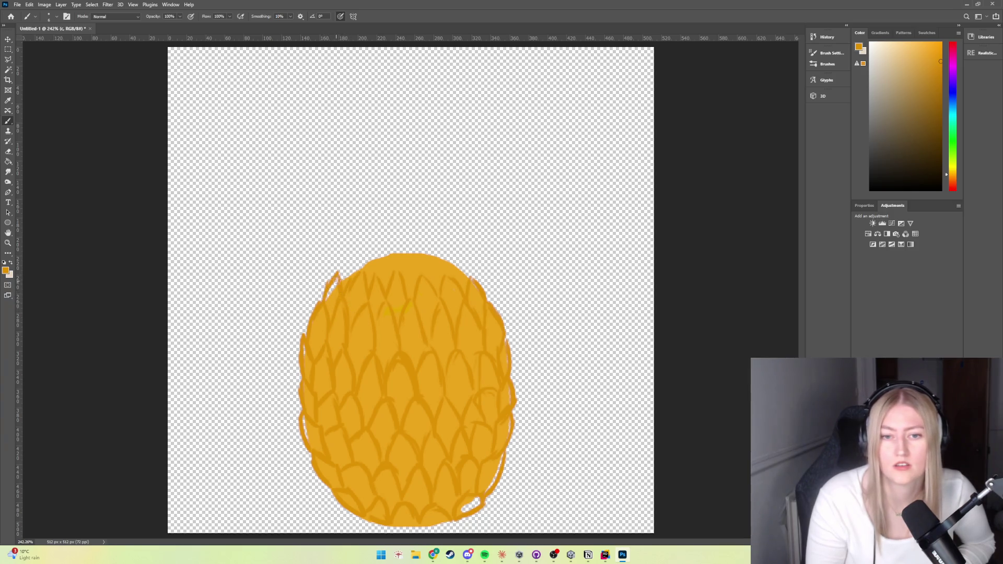
{"action": "left_click_drag", "start_coordinate": [336, 274], "coordinate": [355, 254]}
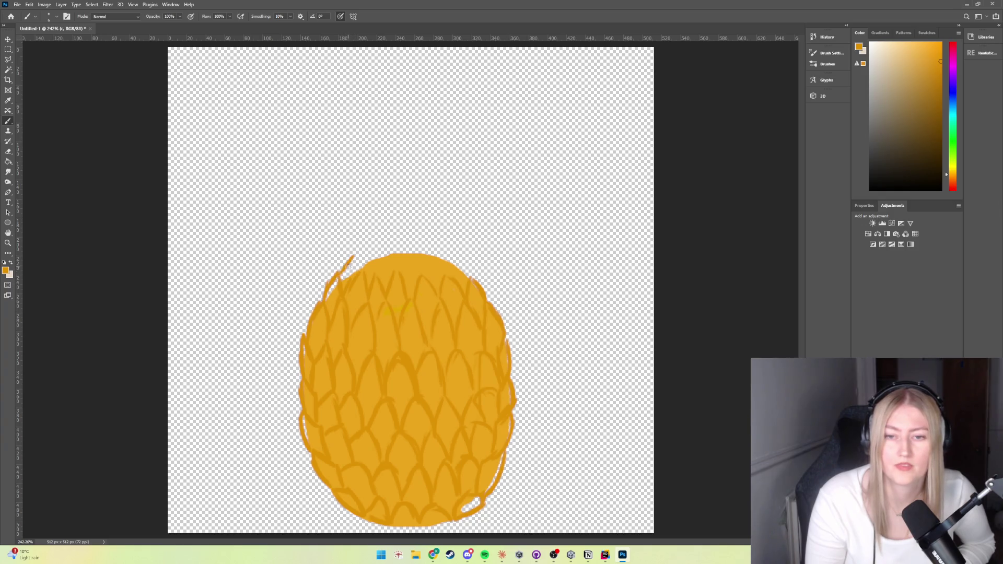
{"action": "key", "text": "ctrl+z"}
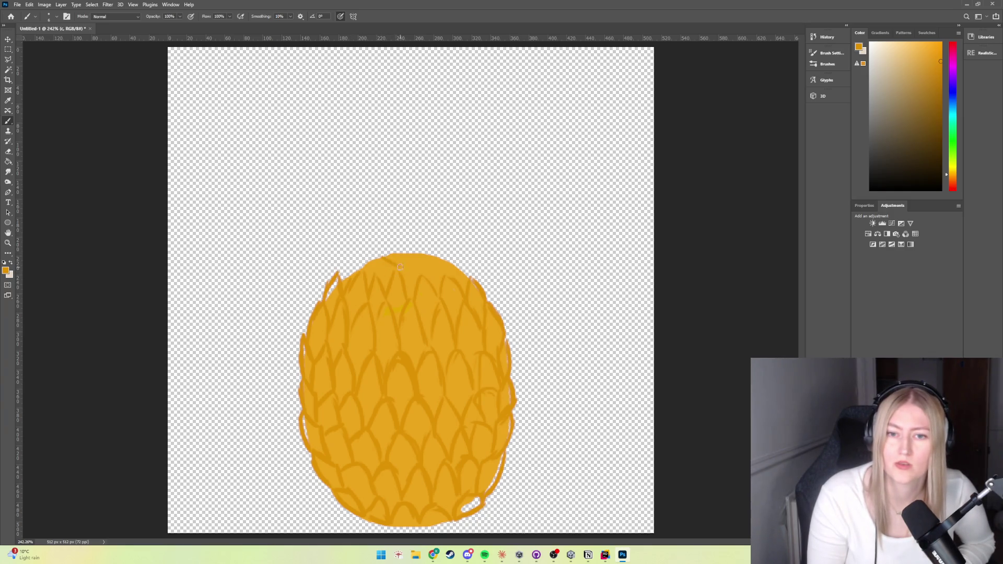
{"action": "left_click_drag", "start_coordinate": [410, 270], "coordinate": [437, 258]}
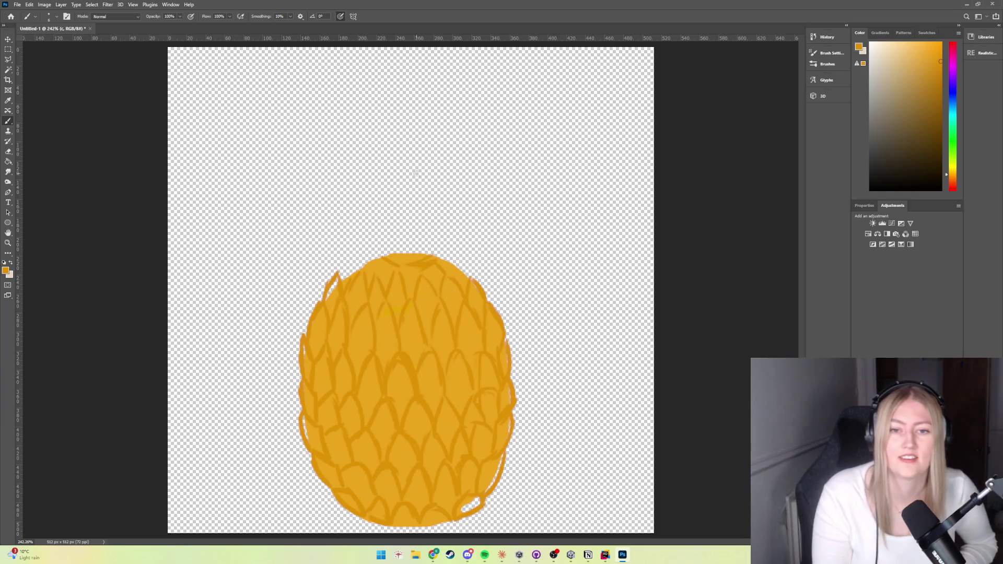
{"action": "left_click_drag", "start_coordinate": [469, 278], "coordinate": [462, 263]}
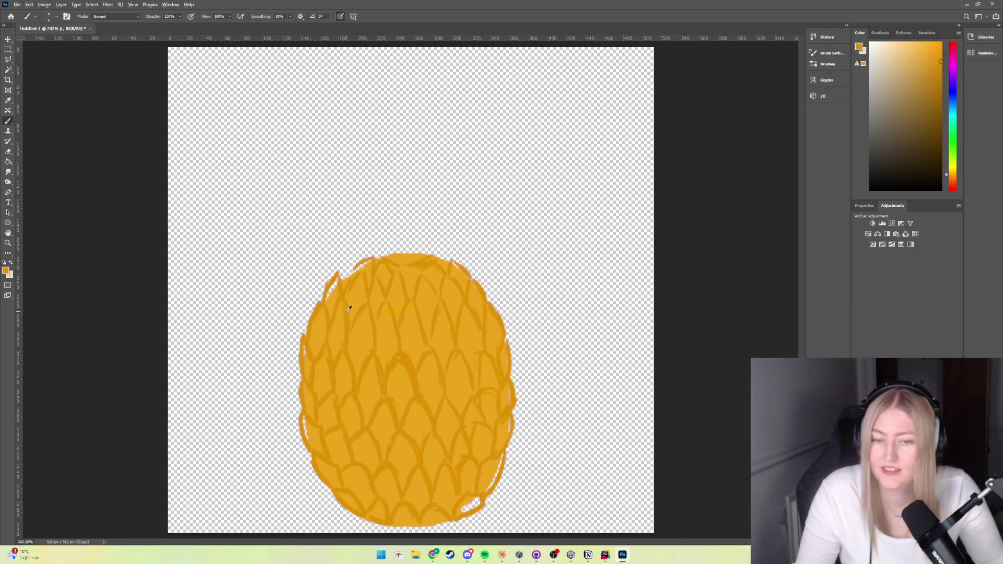
{"action": "scroll", "coordinate": [349, 308], "scroll_direction": "down", "scroll_amount": 4}
{"action": "scroll", "coordinate": [348, 308], "scroll_direction": "up", "scroll_amount": 2}
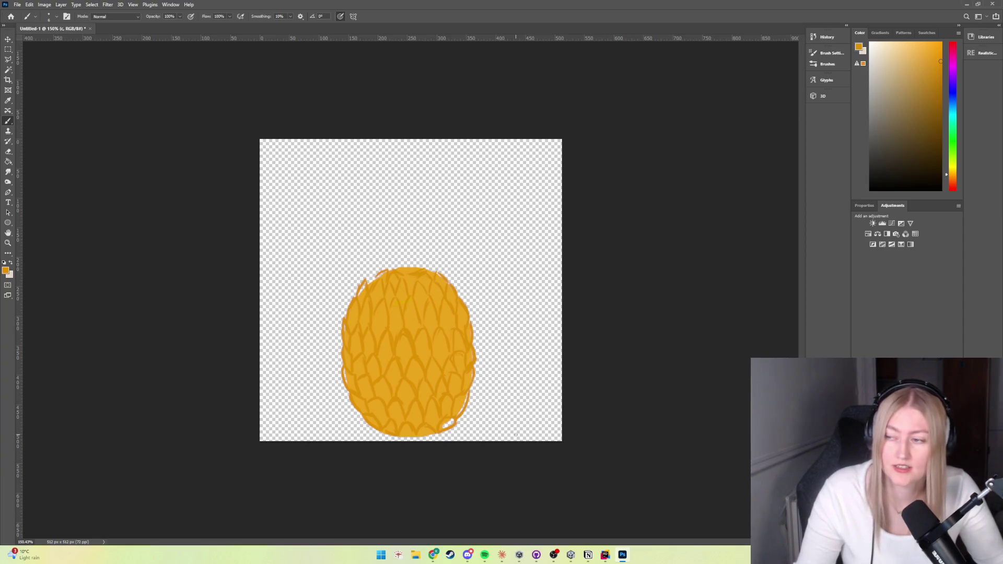
Add new layers Layer 4 and Layer 5 and pick a slightly lighter orange to paint with
{"action": "key", "text": "ctrl+shift+alt+n"}
{"action": "scroll", "coordinate": [343, 420], "scroll_direction": "up", "scroll_amount": 2}
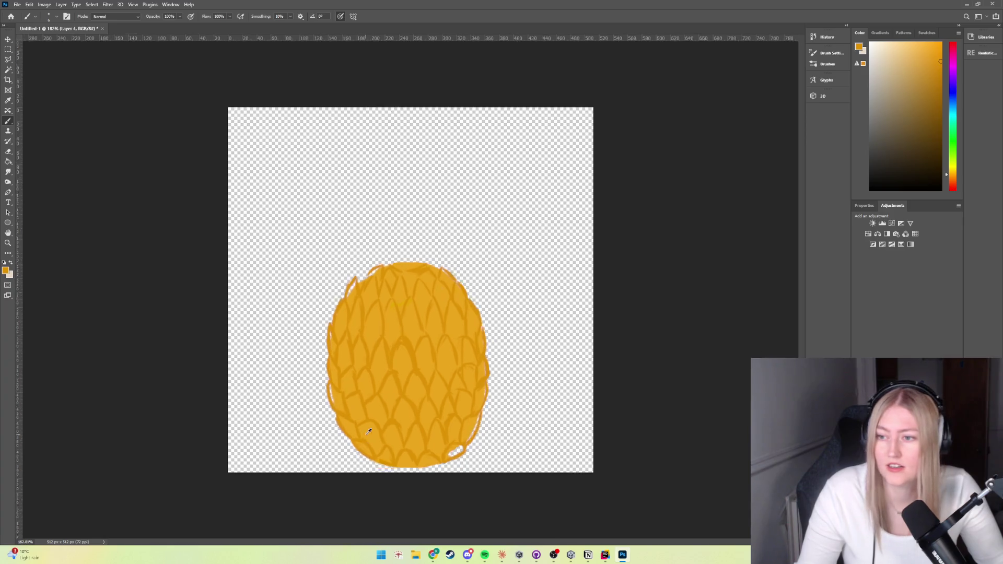
{"action": "scroll", "coordinate": [366, 429], "scroll_direction": "down", "scroll_amount": 4}
{"action": "scroll", "coordinate": [360, 426], "scroll_direction": "down", "scroll_amount": 1}
{"action": "scroll", "coordinate": [385, 418], "scroll_direction": "up", "scroll_amount": 2}
{"action": "scroll", "coordinate": [399, 421], "scroll_direction": "up", "scroll_amount": 1}
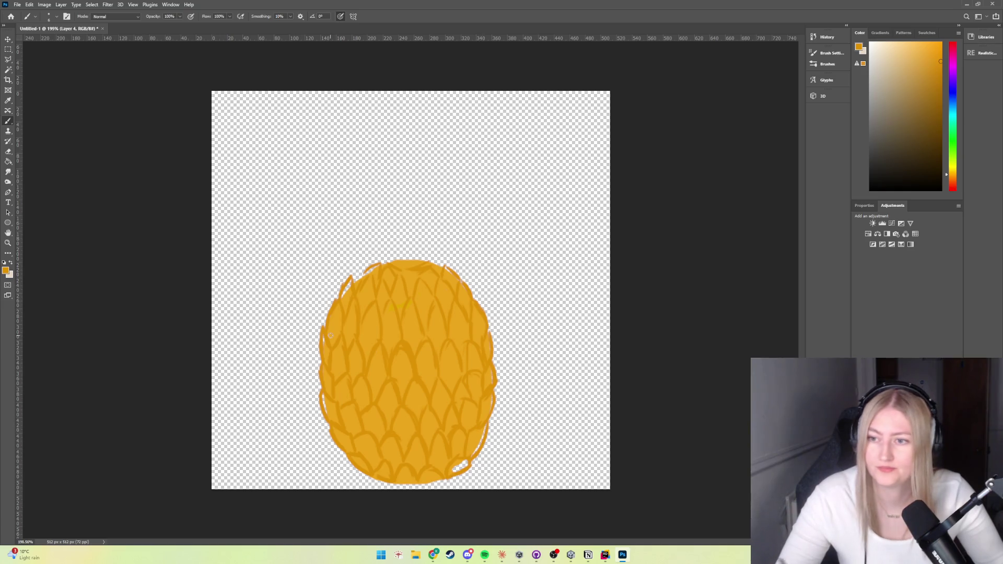
{"action": "left_click", "coordinate": [405, 370], "text": "alt"}
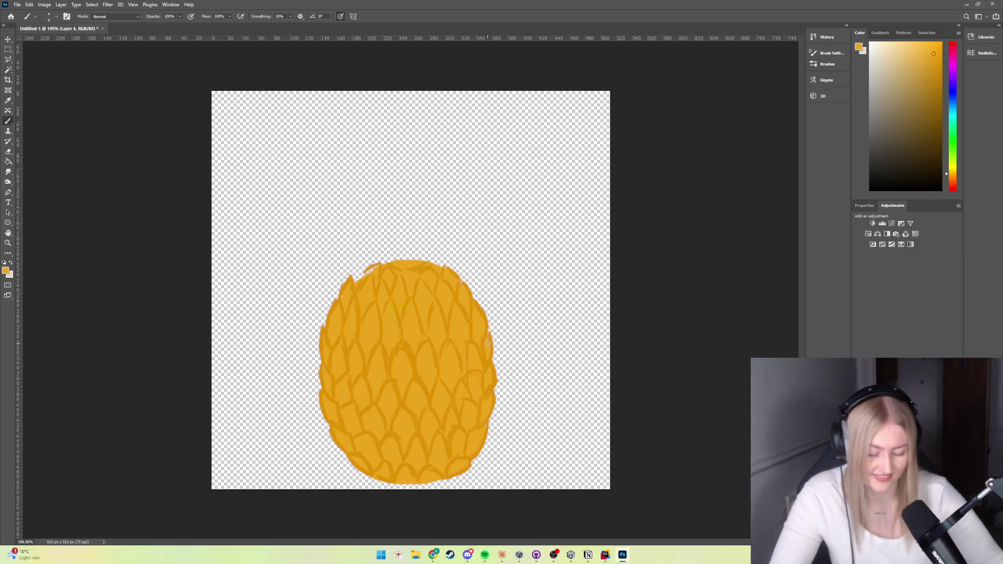
{"action": "key", "text": "ctrl+shift+alt+n"}
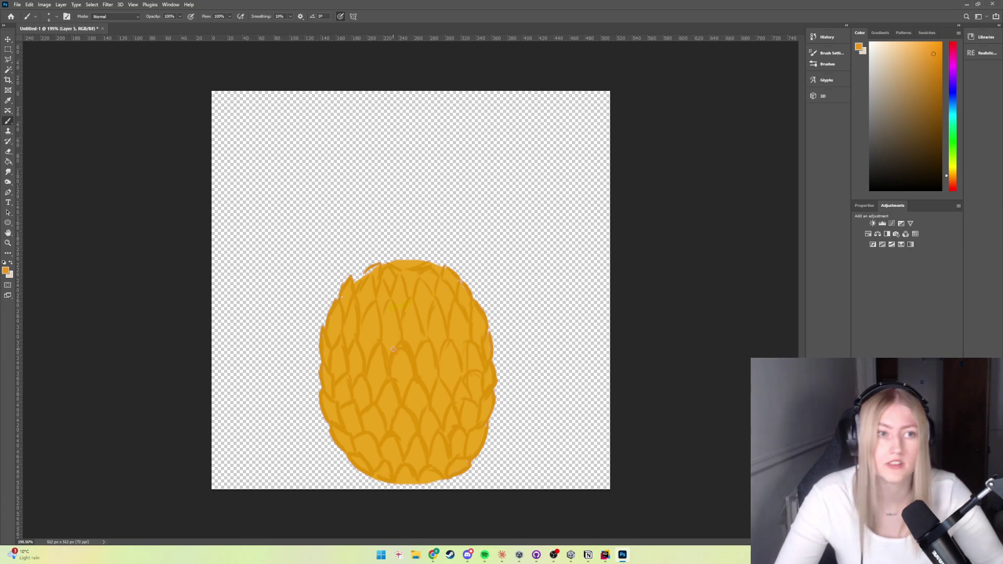
Choose a darker orange for shading, undo the stray brown stroke, and check the brush preset
{"action": "left_click", "coordinate": [937, 77]}
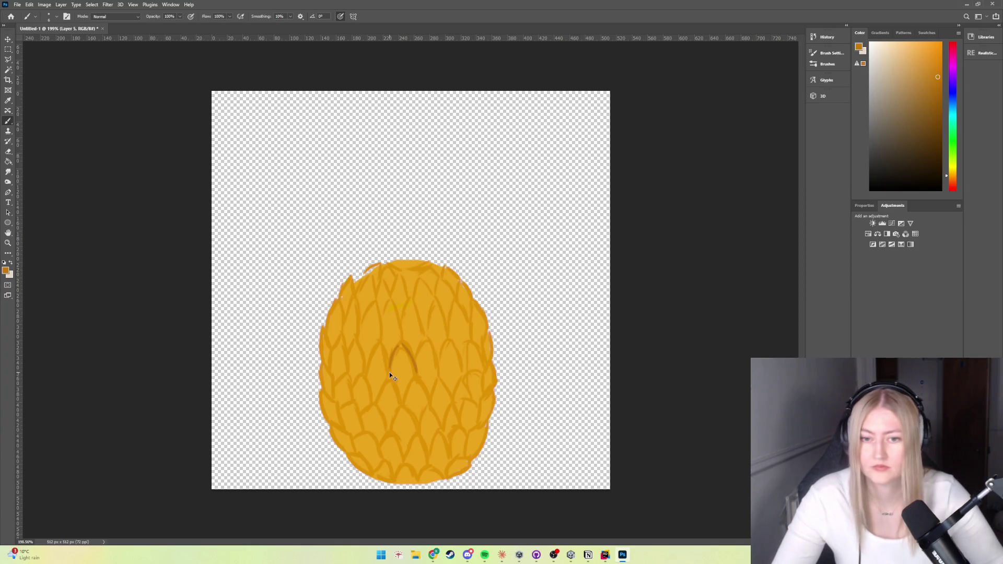
{"action": "key", "text": "ctrl+z"}
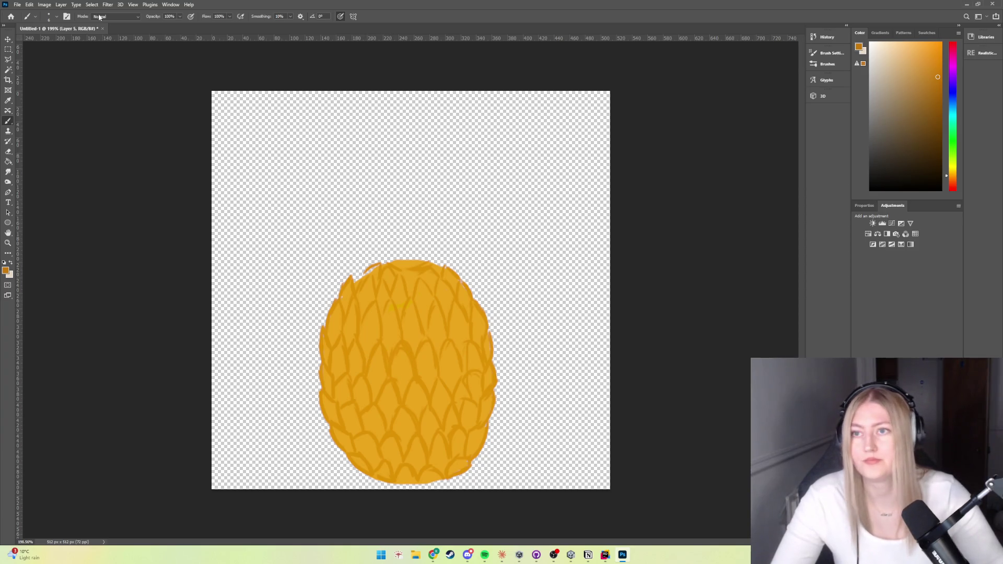
{"action": "left_click", "coordinate": [55, 20]}
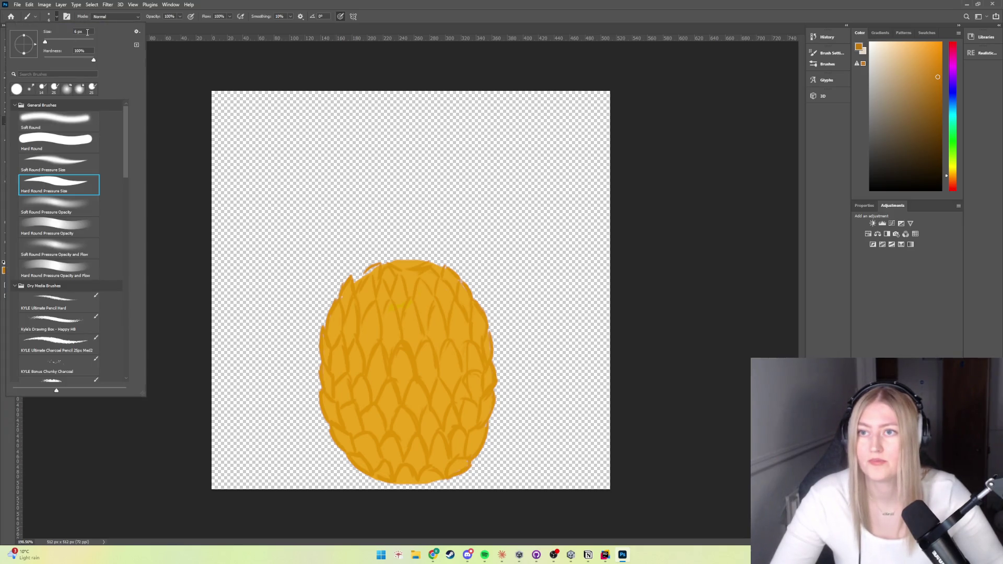
{"action": "key", "text": "Return"}
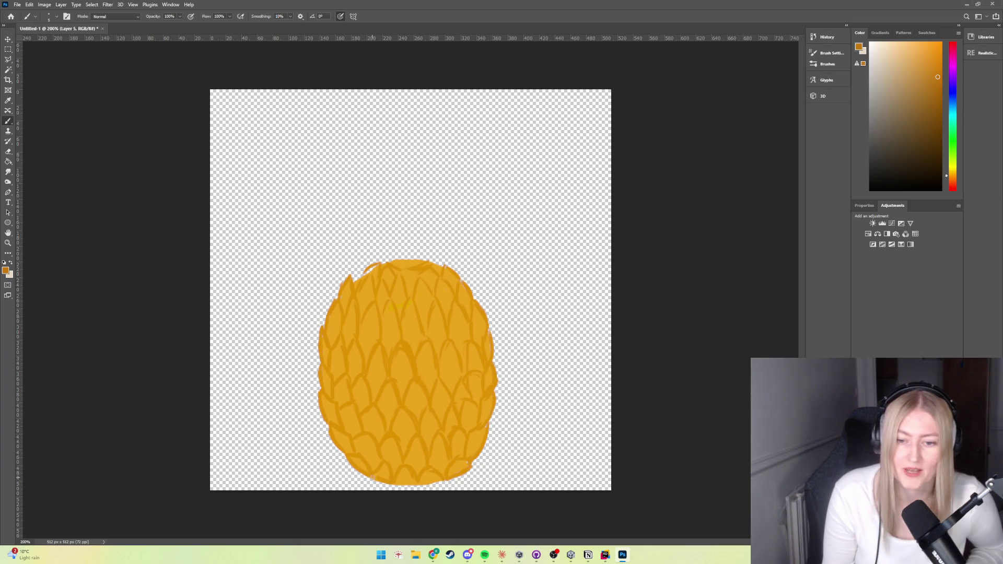
Paint darker orange shading along the egg's bottom-left scales and left edge
{"action": "left_click_drag", "start_coordinate": [373, 477], "coordinate": [345, 461]}
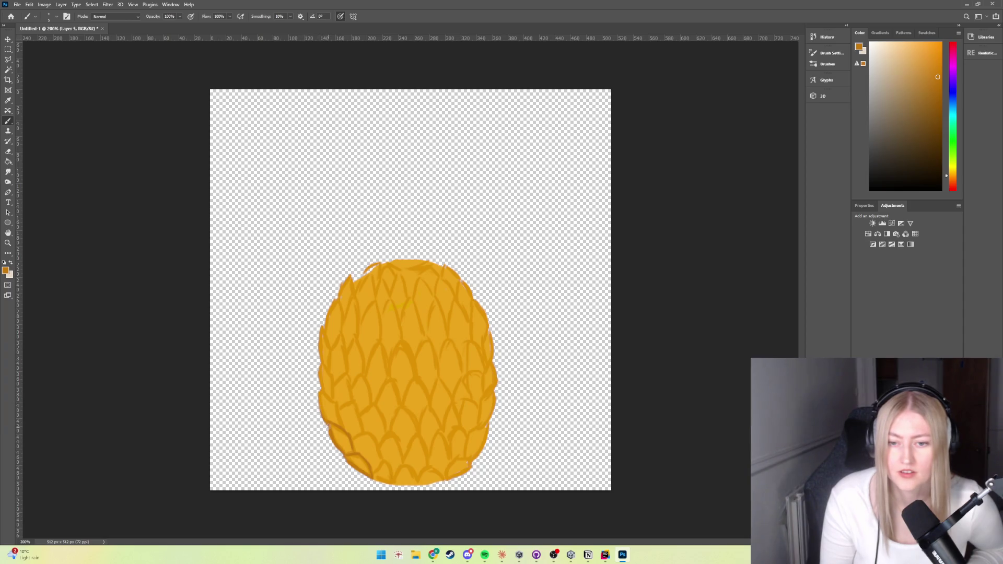
{"action": "left_click_drag", "start_coordinate": [323, 419], "coordinate": [319, 391]}
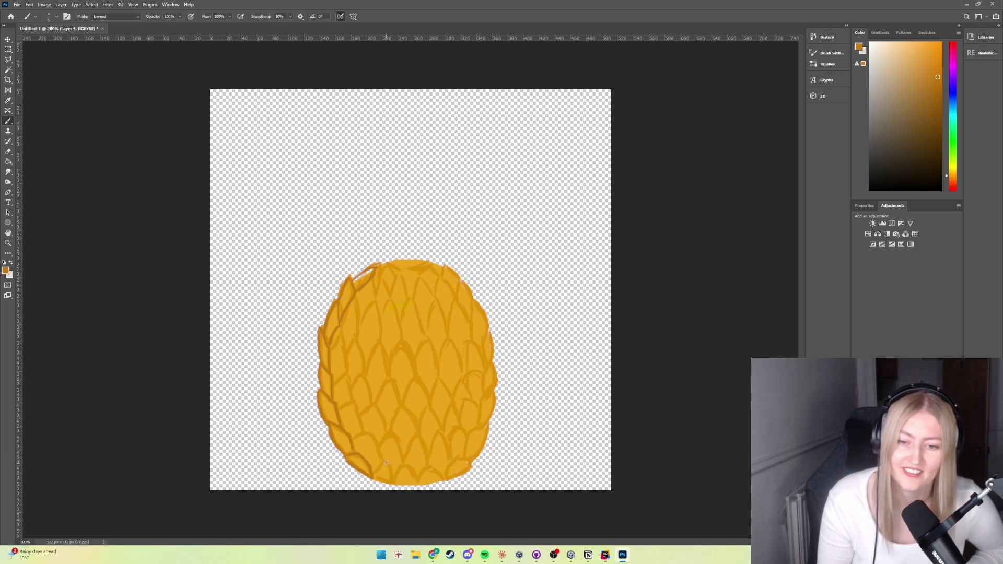
Brush darker orange shading along the bottom and lower-left scale outlines
{"action": "mouse_move", "coordinate": [382, 462]}
{"action": "left_mouse_down"}
{"action": "mouse_move", "coordinate": [369, 478]}
{"action": "mouse_move", "coordinate": [418, 483]}
{"action": "mouse_move", "coordinate": [431, 463]}
{"action": "left_mouse_up"}
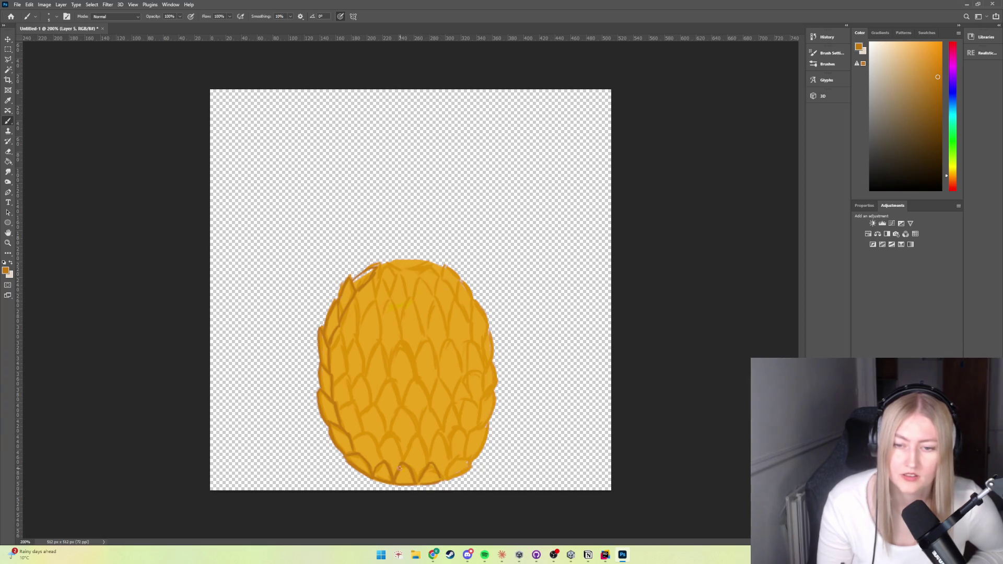
{"action": "left_click_drag", "start_coordinate": [375, 448], "coordinate": [353, 438]}
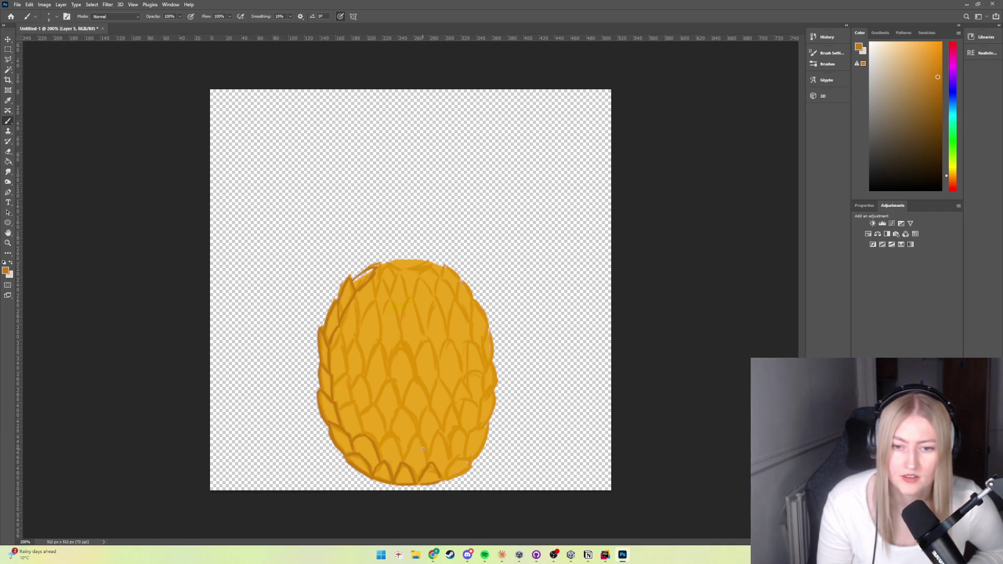
{"action": "mouse_move", "coordinate": [406, 463]}
{"action": "left_mouse_down"}
{"action": "mouse_move", "coordinate": [392, 439]}
{"action": "mouse_move", "coordinate": [381, 448]}
{"action": "mouse_move", "coordinate": [418, 445]}
{"action": "left_mouse_up"}
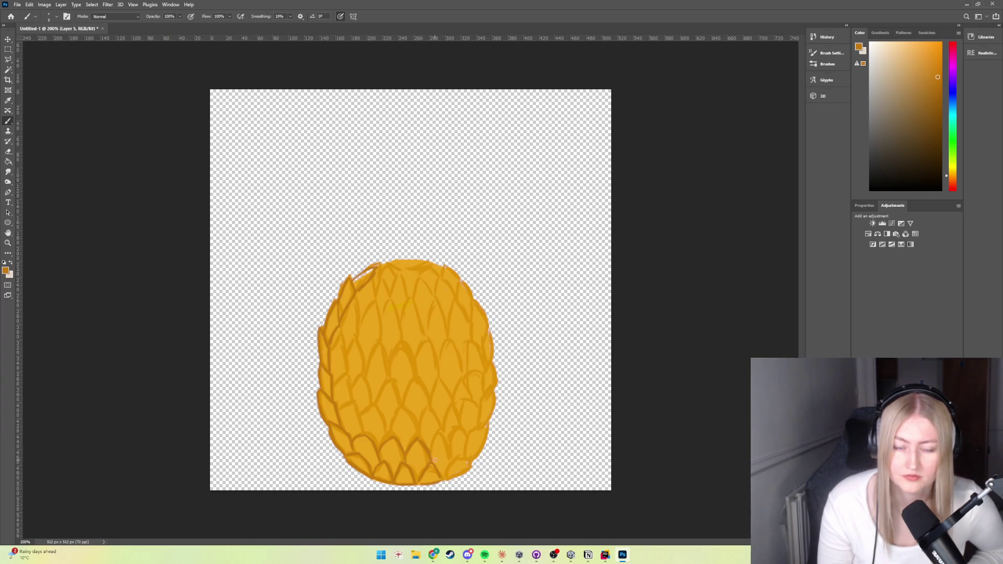
{"action": "mouse_move", "coordinate": [427, 450]}
{"action": "left_mouse_down"}
{"action": "mouse_move", "coordinate": [444, 435]}
{"action": "mouse_move", "coordinate": [452, 457]}
{"action": "left_mouse_up"}
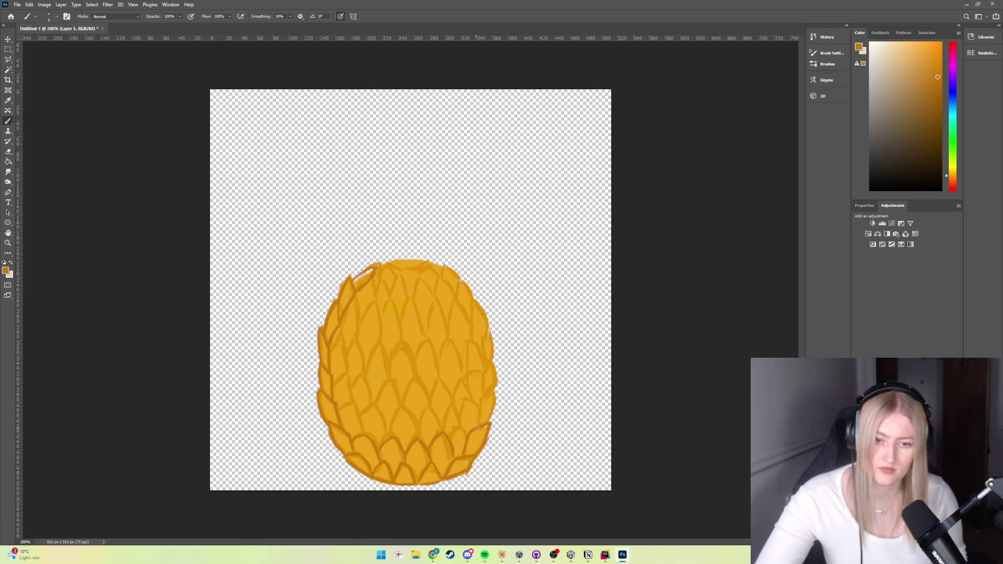
Trace darker orange strokes over the right-edge, lower-middle and lower-right scales, then hide the fill to check the lines
{"action": "mouse_move", "coordinate": [489, 423]}
{"action": "left_mouse_down"}
{"action": "mouse_move", "coordinate": [498, 388]}
{"action": "mouse_move", "coordinate": [479, 400]}
{"action": "left_mouse_up"}
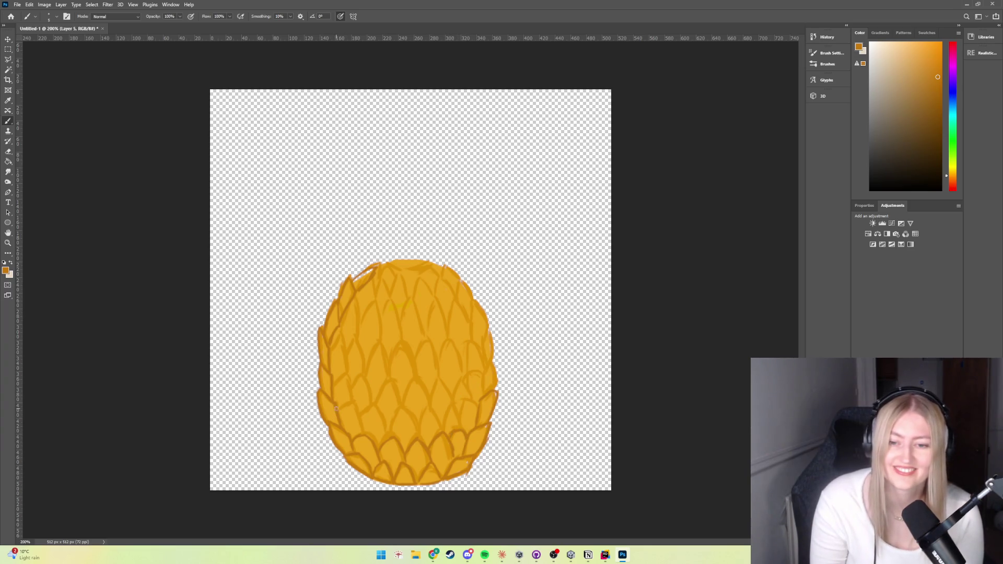
{"action": "left_click_drag", "start_coordinate": [348, 399], "coordinate": [339, 407]}
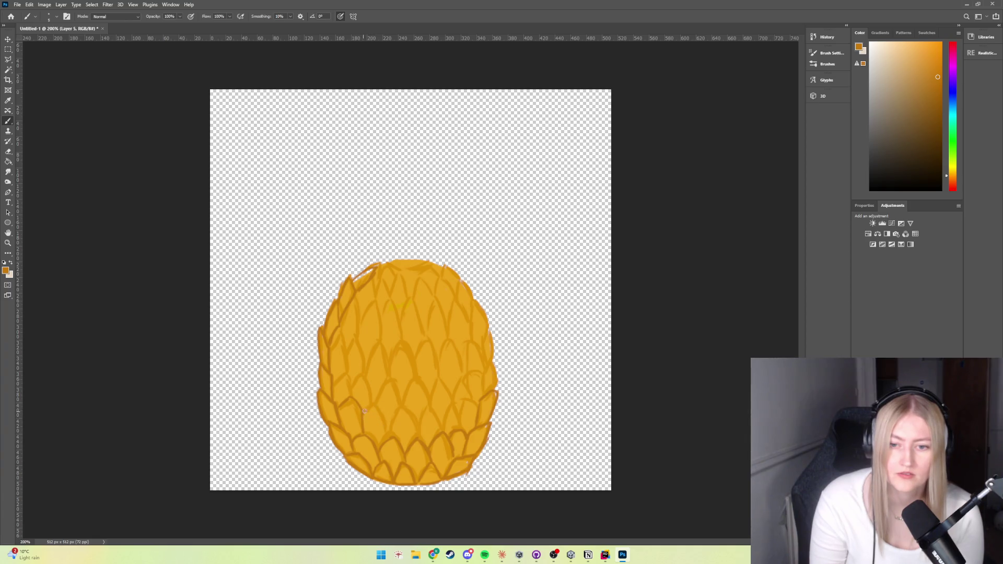
{"action": "left_click_drag", "start_coordinate": [384, 411], "coordinate": [388, 437]}
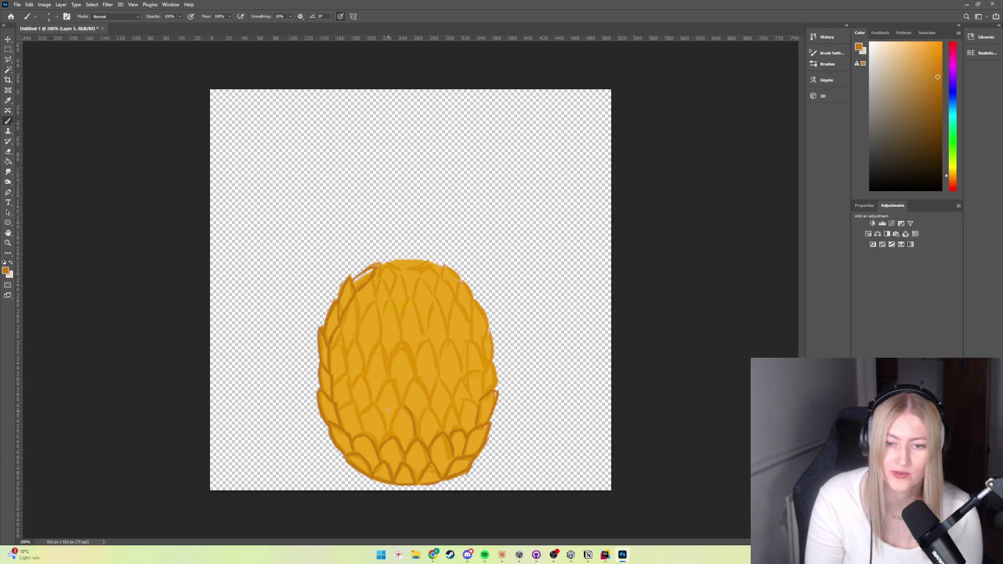
{"action": "mouse_move", "coordinate": [403, 404]}
{"action": "left_mouse_down"}
{"action": "mouse_move", "coordinate": [406, 424]}
{"action": "mouse_move", "coordinate": [393, 440]}
{"action": "left_mouse_up"}
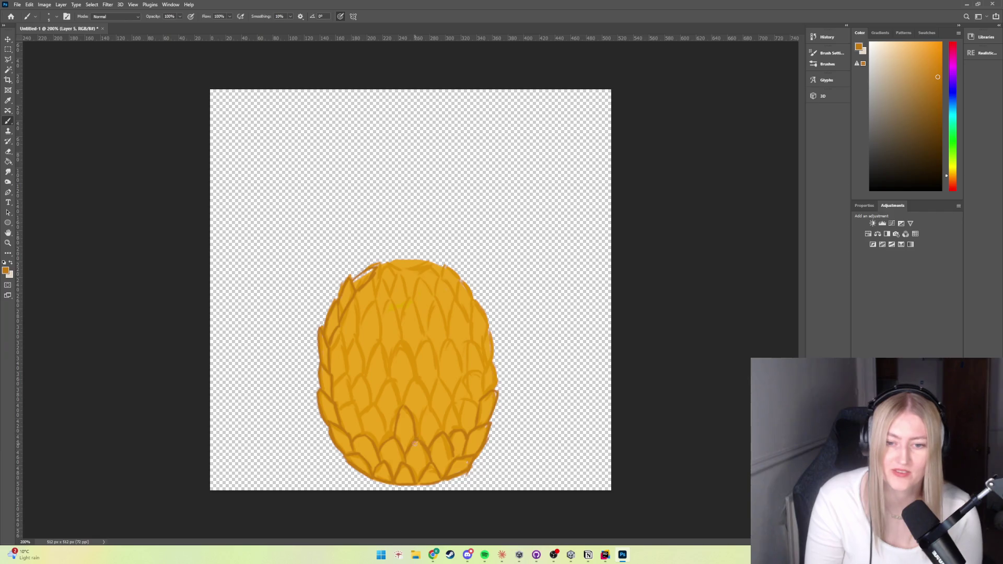
{"action": "left_click_drag", "start_coordinate": [426, 406], "coordinate": [419, 414]}
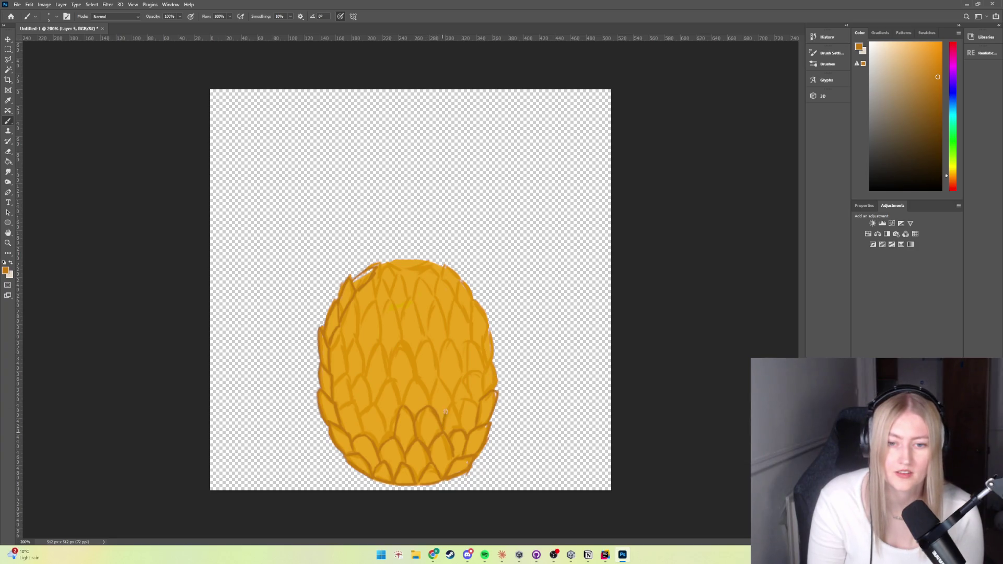
{"action": "left_click_drag", "start_coordinate": [458, 414], "coordinate": [478, 397]}
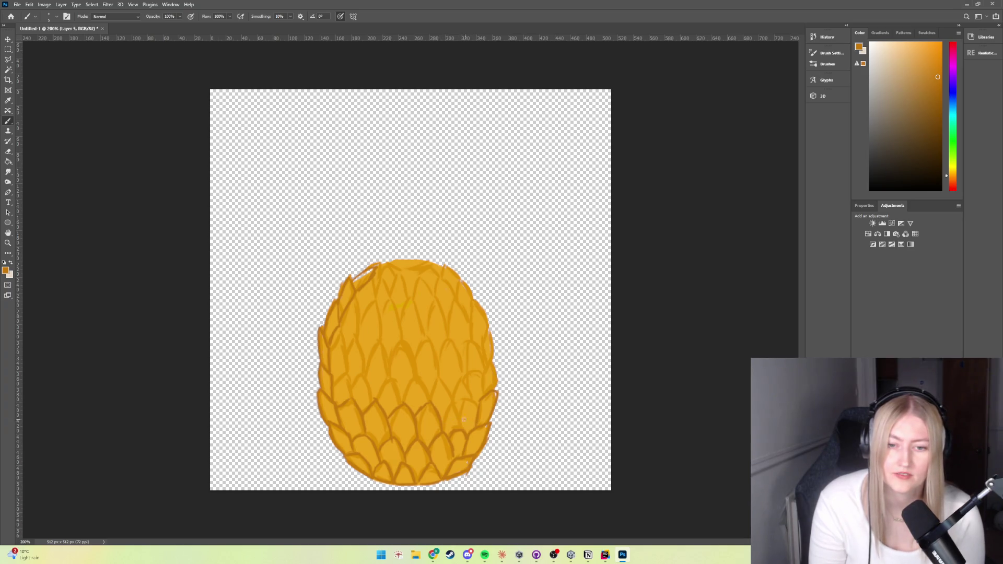
{"action": "left_click_drag", "start_coordinate": [442, 423], "coordinate": [450, 403]}
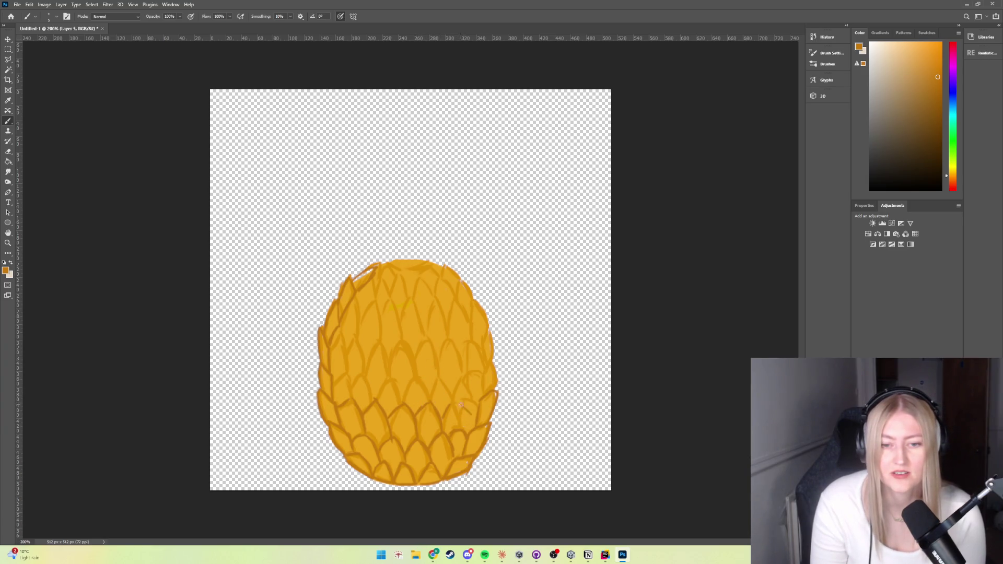
{"action": "mouse_move", "coordinate": [453, 412]}
{"action": "left_mouse_down"}
{"action": "mouse_move", "coordinate": [469, 404]}
{"action": "mouse_move", "coordinate": [456, 401]}
{"action": "left_mouse_up"}
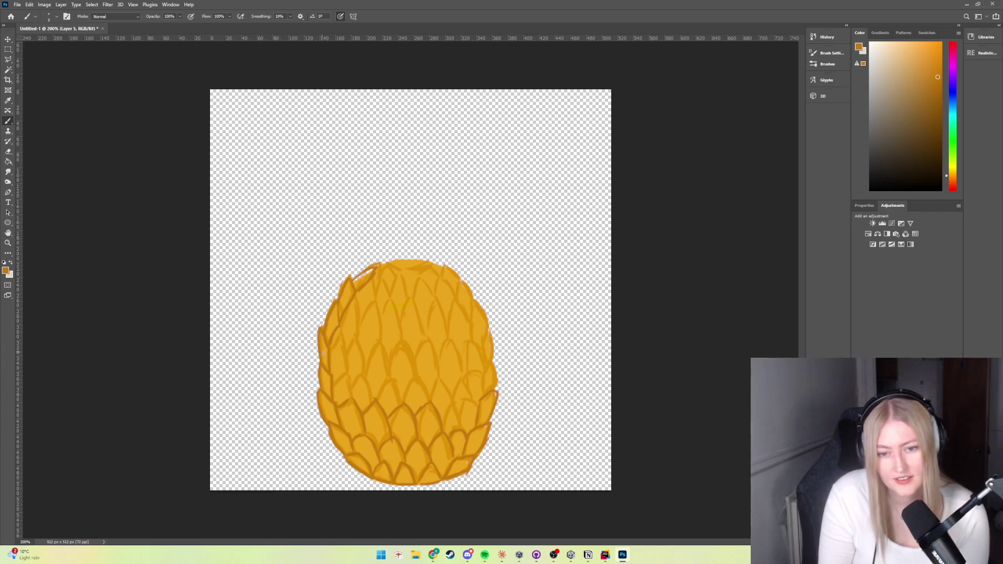
{"action": "key", "text": "ctrl+z"}
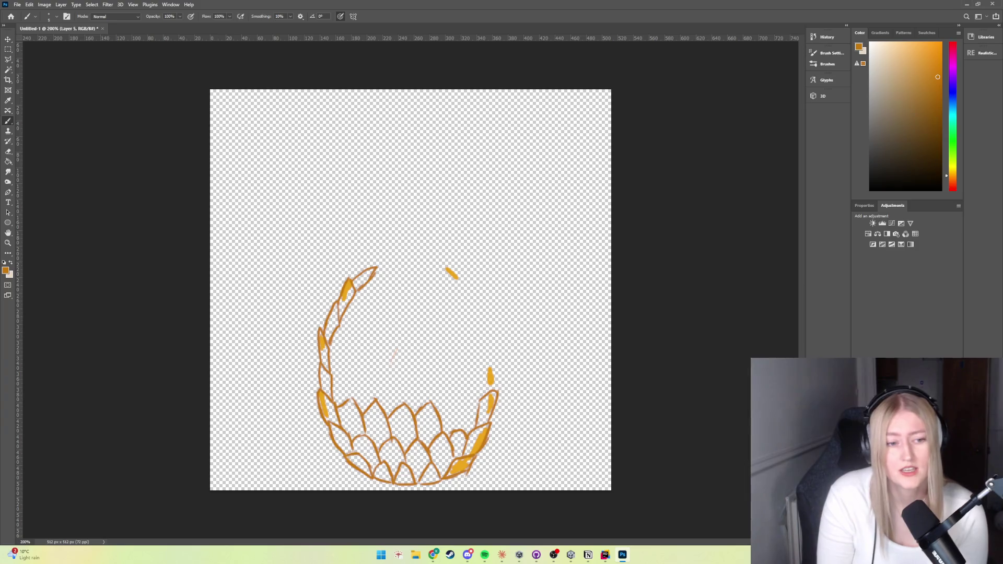
{"action": "key", "text": "ctrl+z"}
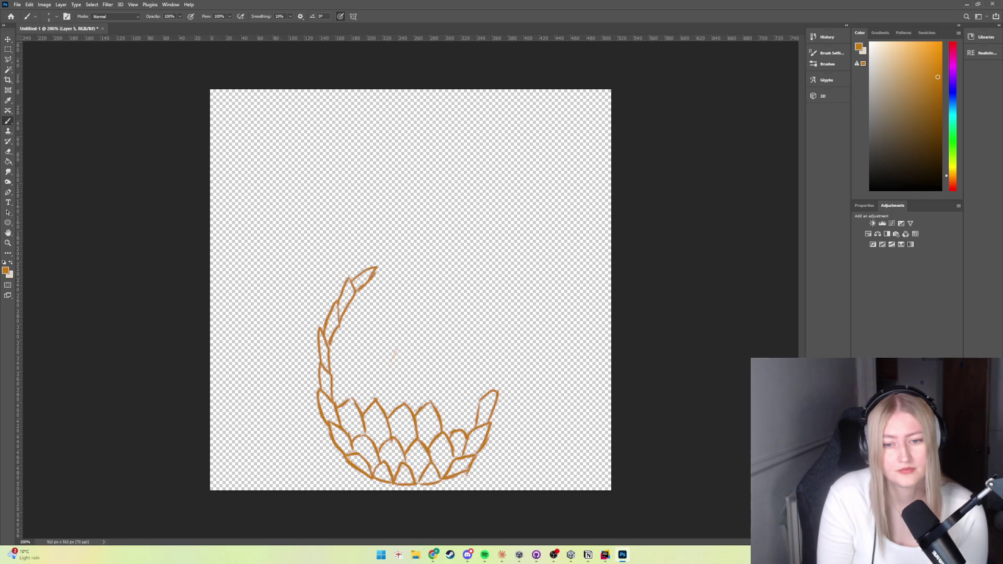
{"action": "key", "text": "ctrl+shift+z"}
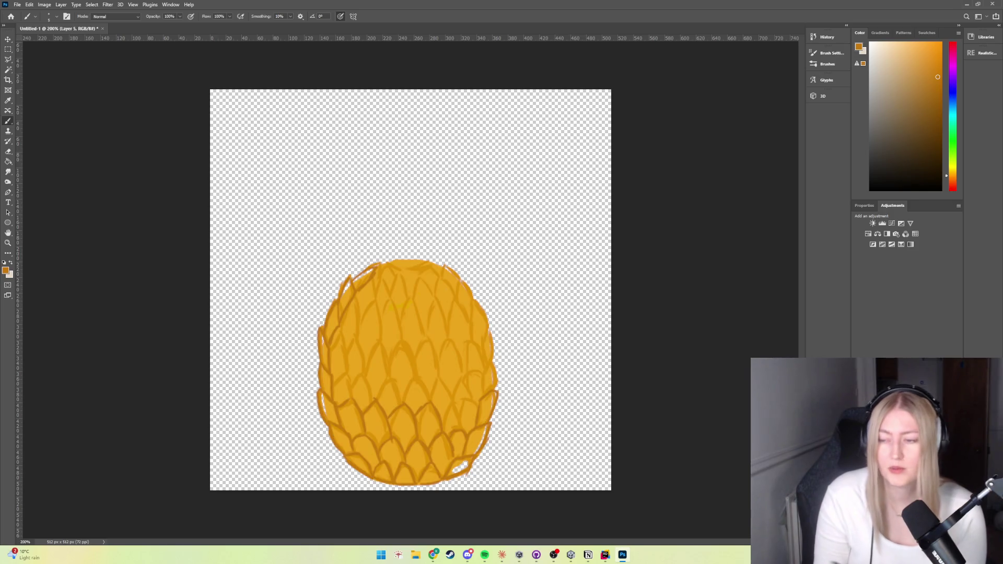
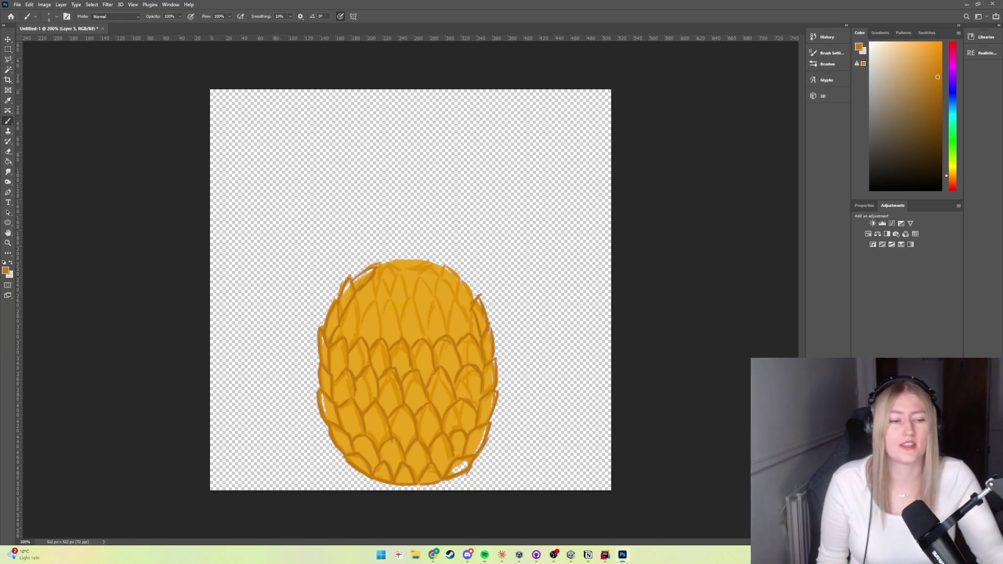
Undo the recent darker outline strokes, keeping only the right-edge stroke
{"action": "key", "text": "ctrl+z"}
{"action": "key", "text": "ctrl+shift+z"}
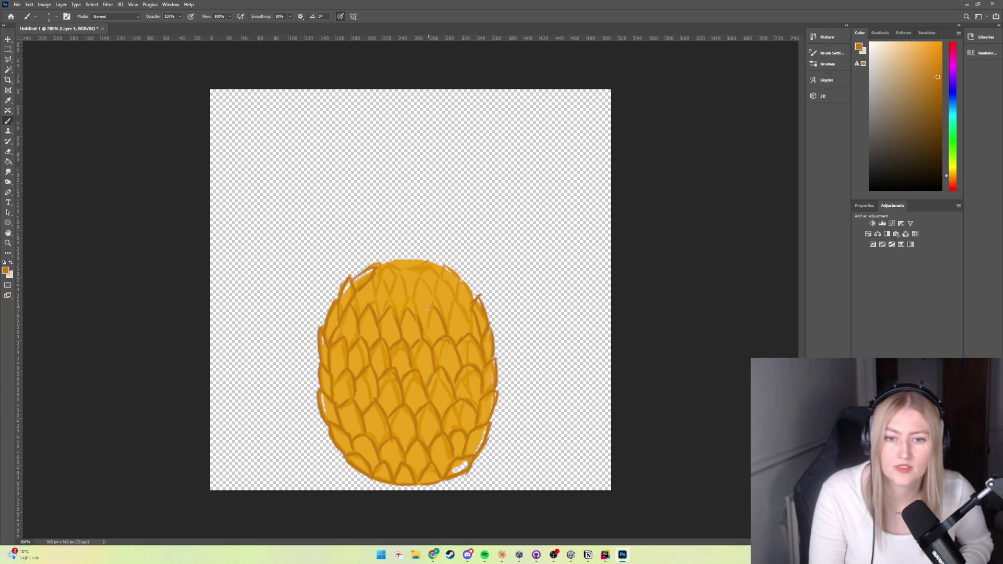
Darken the right-side and upper-right scales with brush strokes, then select layer c
{"action": "left_click_drag", "start_coordinate": [448, 335], "coordinate": [453, 305]}
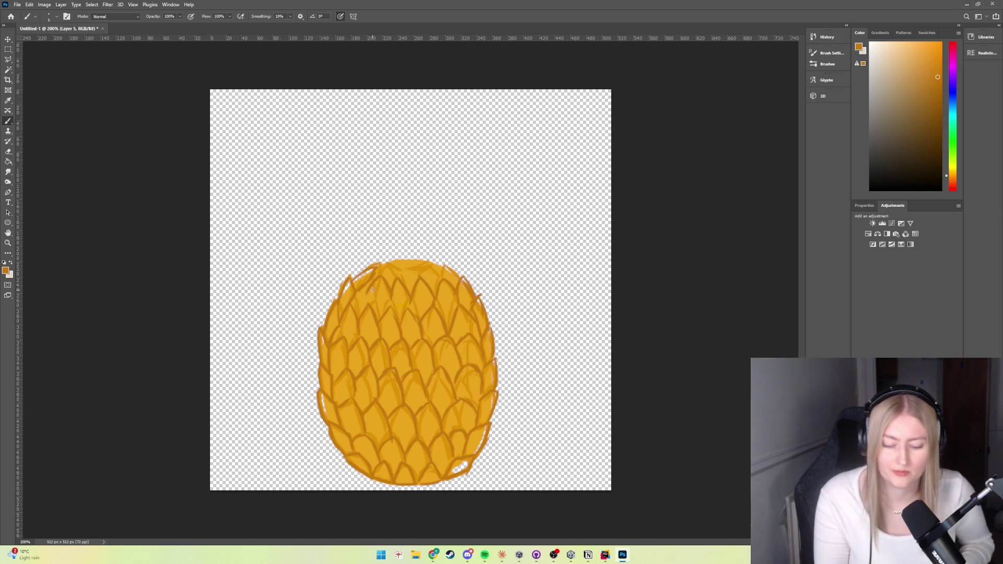
{"action": "left_click_drag", "start_coordinate": [459, 280], "coordinate": [438, 260]}
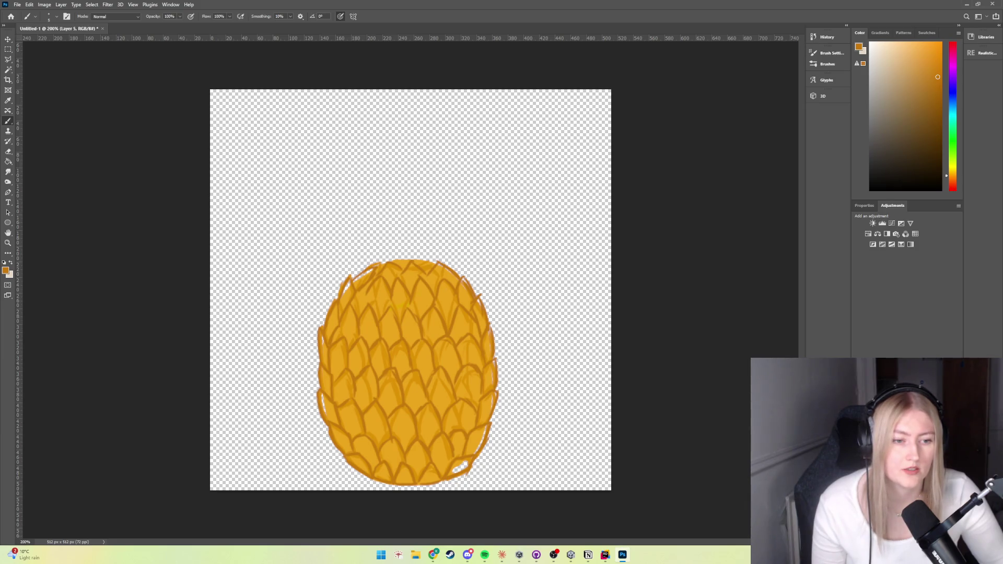
{"action": "key", "text": "alt+bracketleft"}
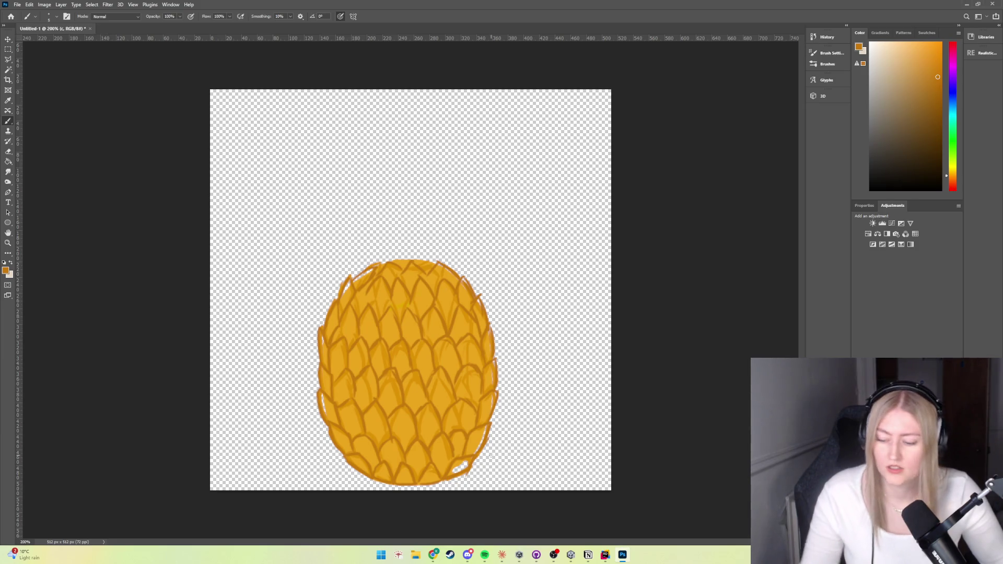
Sample a lighter orange, hide the old fill layer, add a new layer and set a 14 px brush
{"action": "left_click", "coordinate": [418, 394], "text": "alt"}
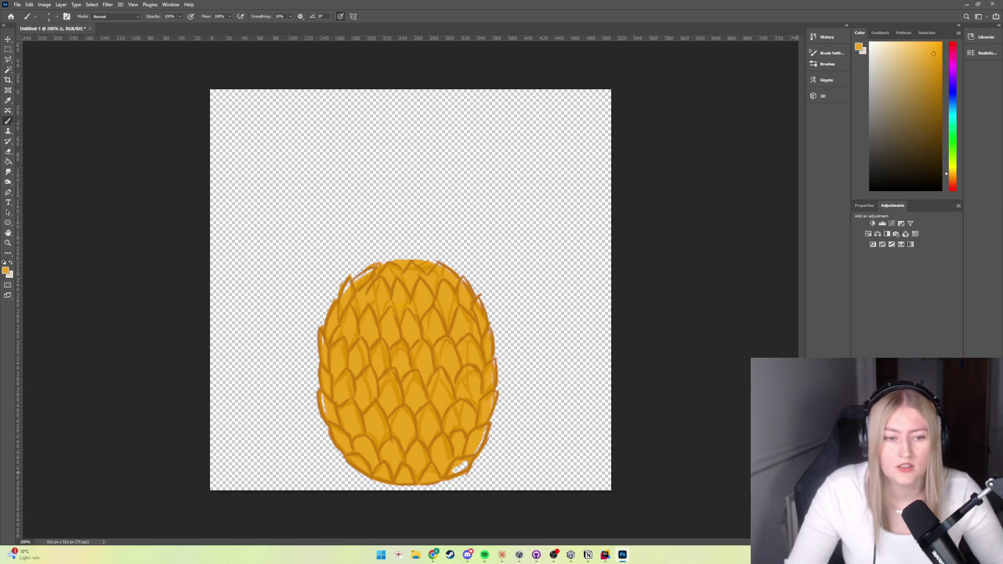
{"action": "key", "text": "ctrl+comma"}
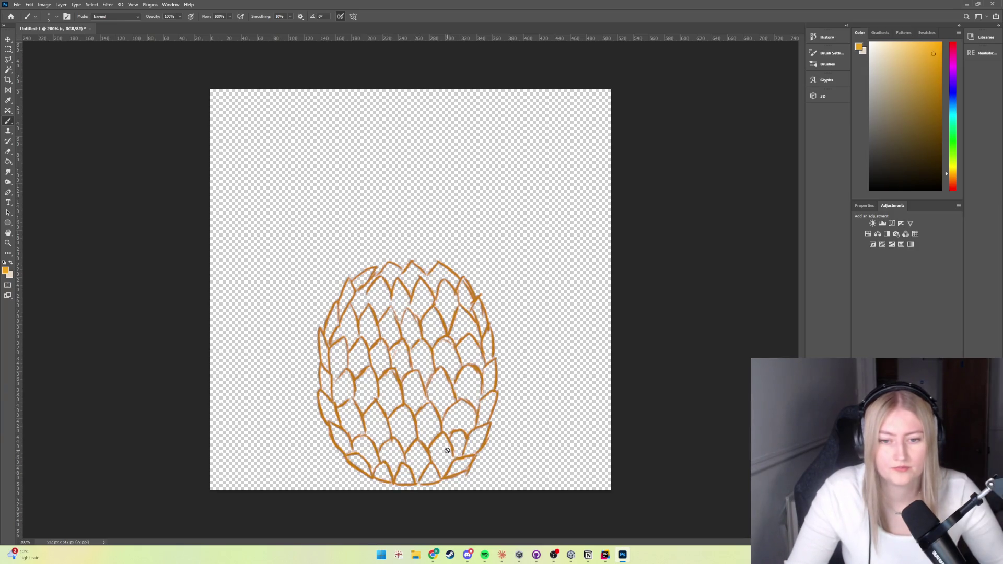
{"action": "key", "text": "ctrl+shift+alt+n"}
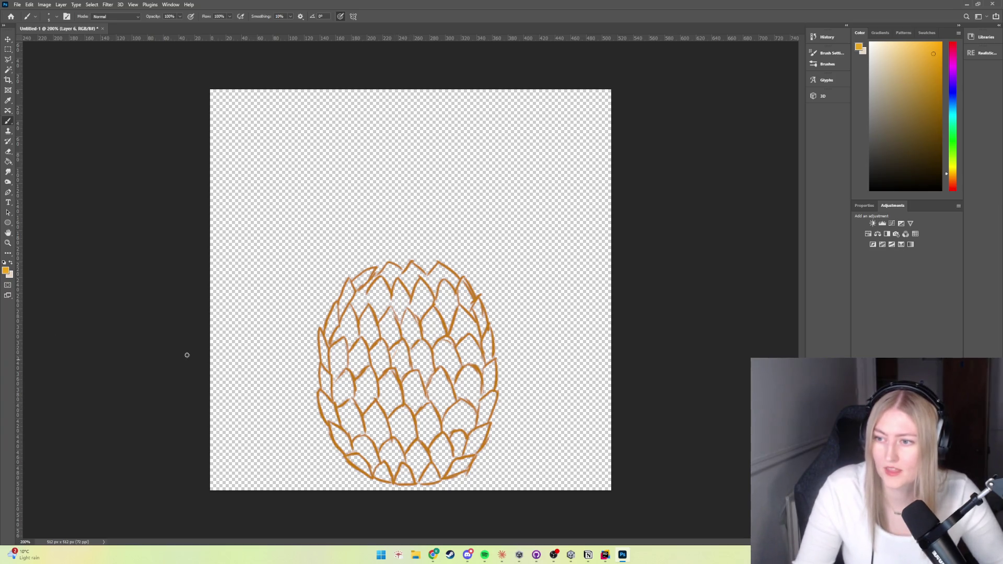
{"action": "left_click", "coordinate": [57, 17]}
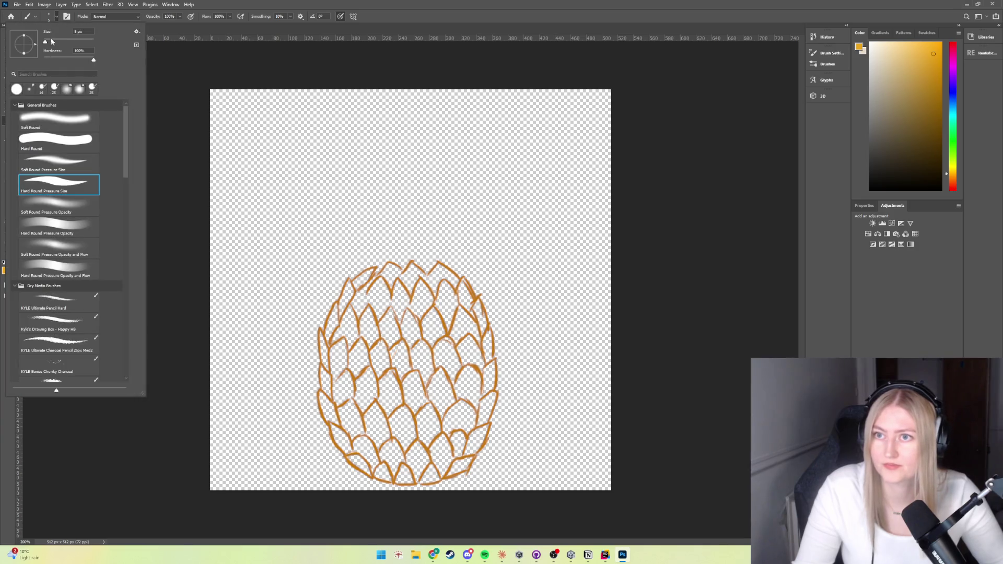
{"action": "left_click_drag", "start_coordinate": [45, 44], "coordinate": [48, 42]}
{"action": "left_click", "coordinate": [57, 18]}
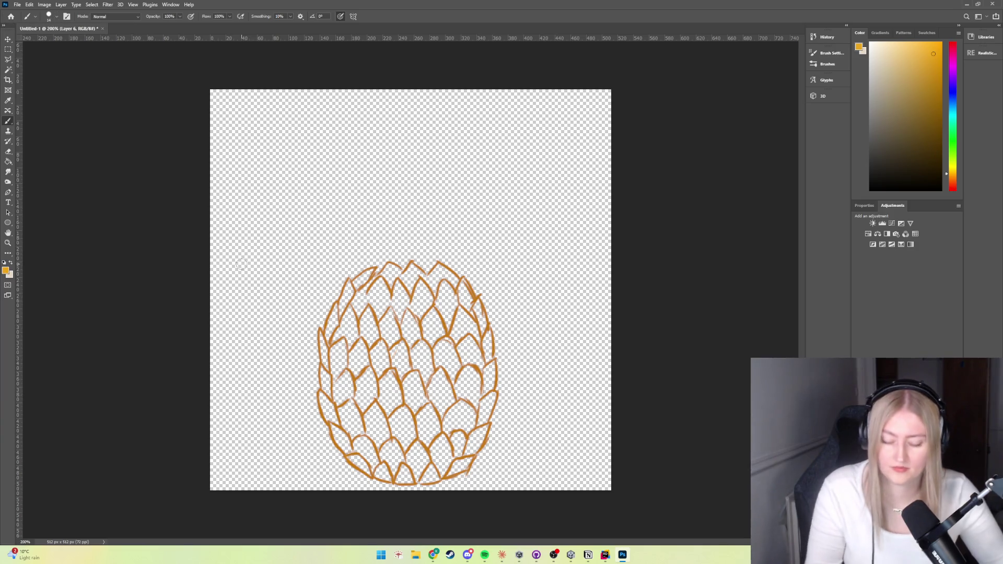
Paint golden orange over the right-edge, lower-right, lower-middle and lower-left scales
{"action": "left_click_drag", "start_coordinate": [485, 398], "coordinate": [489, 415]}
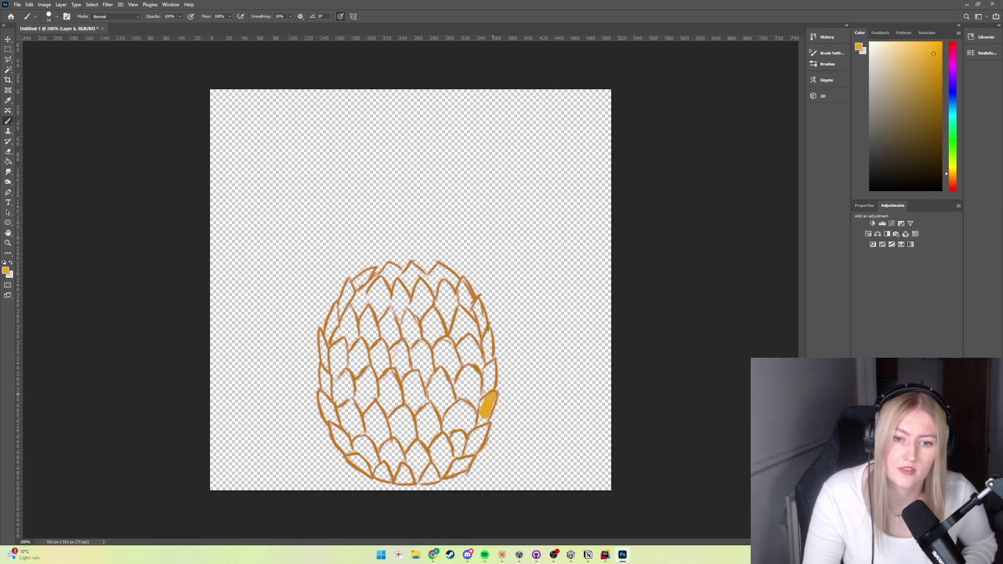
{"action": "left_click_drag", "start_coordinate": [483, 427], "coordinate": [491, 375]}
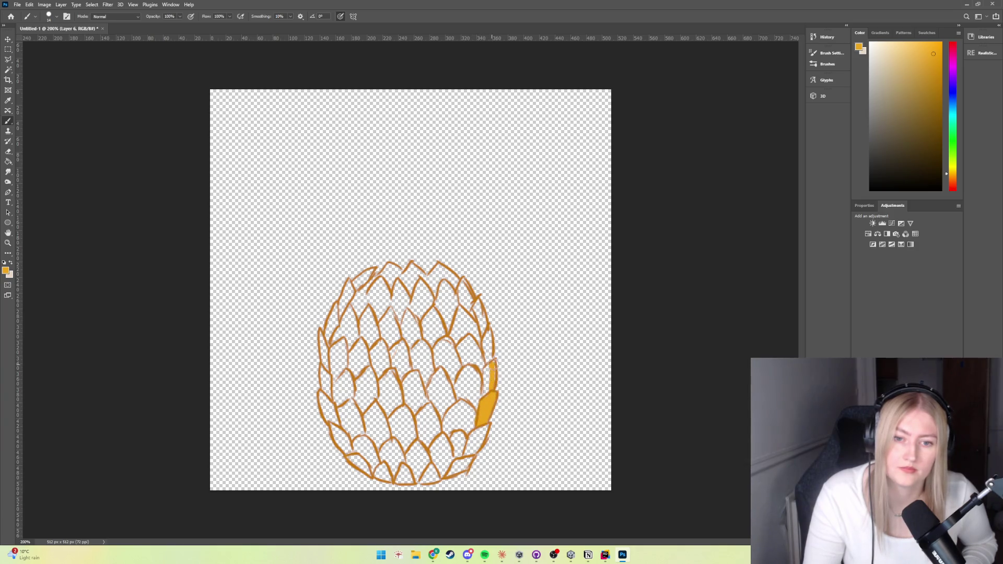
{"action": "mouse_move", "coordinate": [491, 390]}
{"action": "left_mouse_down"}
{"action": "mouse_move", "coordinate": [487, 369]}
{"action": "mouse_move", "coordinate": [472, 440]}
{"action": "left_mouse_up"}
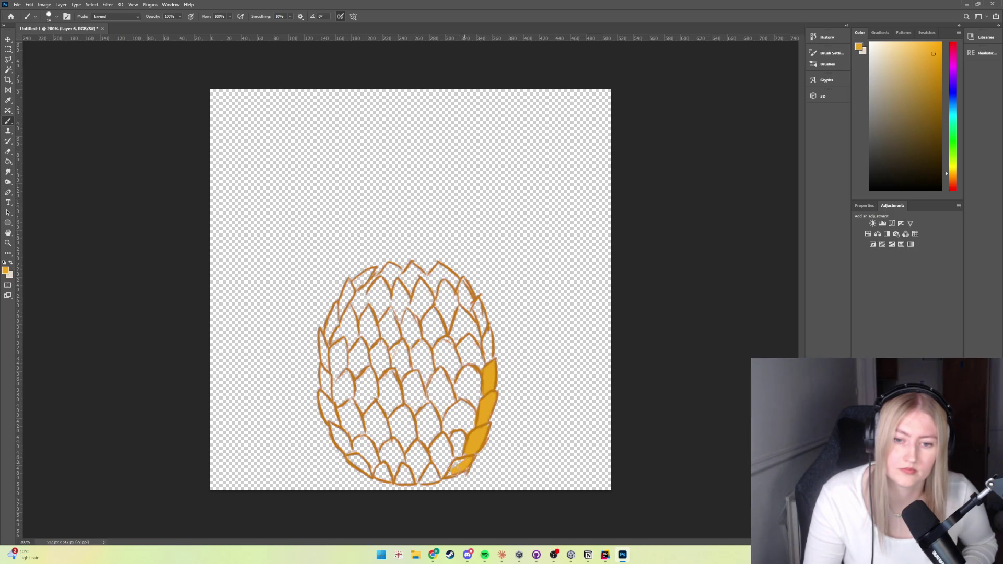
{"action": "mouse_move", "coordinate": [462, 418]}
{"action": "left_mouse_down"}
{"action": "mouse_move", "coordinate": [446, 460]}
{"action": "mouse_move", "coordinate": [441, 360]}
{"action": "mouse_move", "coordinate": [466, 416]}
{"action": "mouse_move", "coordinate": [477, 347]}
{"action": "mouse_move", "coordinate": [448, 350]}
{"action": "mouse_move", "coordinate": [423, 429]}
{"action": "left_mouse_up"}
{"action": "mouse_move", "coordinate": [407, 350]}
{"action": "left_mouse_down"}
{"action": "mouse_move", "coordinate": [412, 429]}
{"action": "mouse_move", "coordinate": [384, 360]}
{"action": "mouse_move", "coordinate": [368, 434]}
{"action": "left_mouse_up"}
{"action": "left_click_drag", "start_coordinate": [366, 371], "coordinate": [353, 422]}
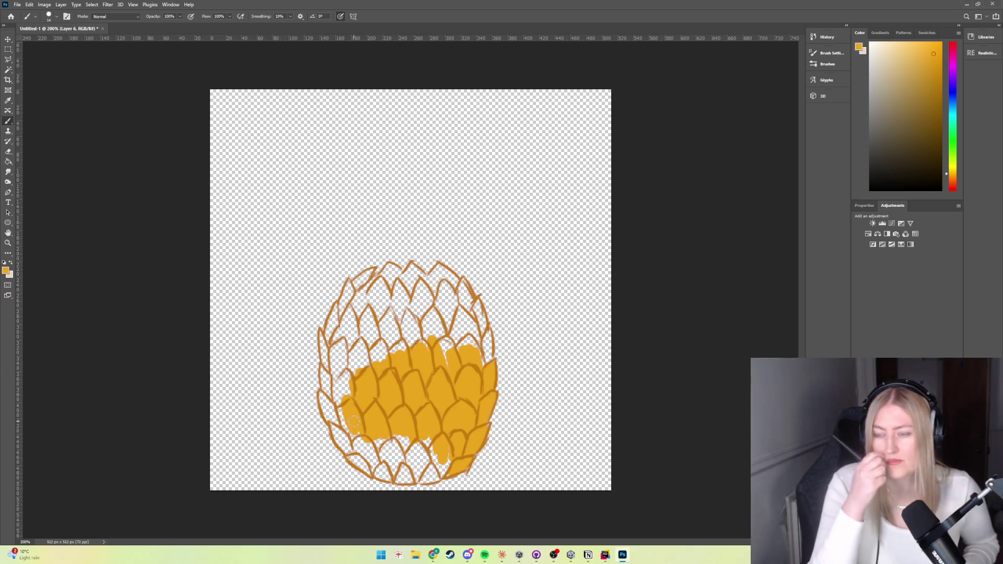
Fill the upper scales, the bottom notch and the lower-left gaps with orange
{"action": "mouse_move", "coordinate": [487, 340]}
{"action": "left_mouse_down"}
{"action": "mouse_move", "coordinate": [418, 334]}
{"action": "mouse_move", "coordinate": [396, 373]}
{"action": "mouse_move", "coordinate": [368, 355]}
{"action": "mouse_move", "coordinate": [347, 384]}
{"action": "left_mouse_up"}
{"action": "mouse_move", "coordinate": [476, 301]}
{"action": "left_mouse_down"}
{"action": "mouse_move", "coordinate": [485, 323]}
{"action": "mouse_move", "coordinate": [400, 317]}
{"action": "mouse_move", "coordinate": [360, 334]}
{"action": "left_mouse_up"}
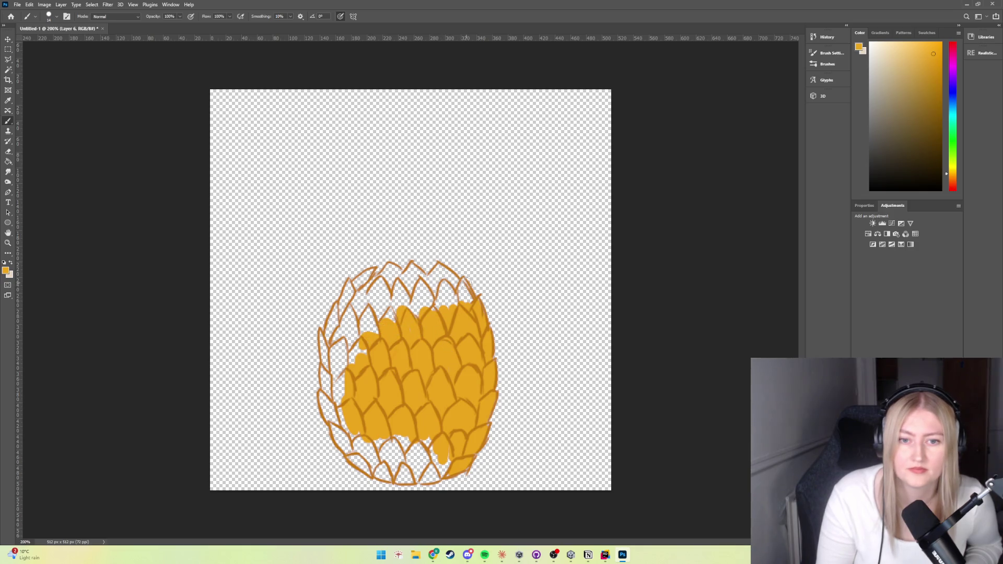
{"action": "mouse_move", "coordinate": [470, 312]}
{"action": "left_mouse_down"}
{"action": "mouse_move", "coordinate": [431, 297]}
{"action": "mouse_move", "coordinate": [377, 324]}
{"action": "mouse_move", "coordinate": [355, 358]}
{"action": "left_mouse_up"}
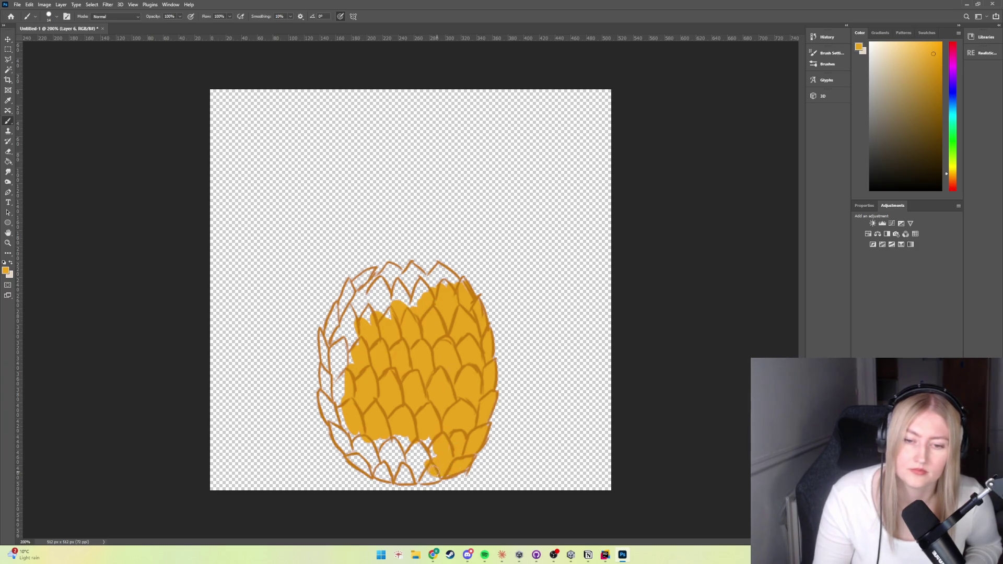
{"action": "mouse_move", "coordinate": [427, 476]}
{"action": "left_mouse_down"}
{"action": "mouse_move", "coordinate": [421, 434]}
{"action": "mouse_move", "coordinate": [435, 447]}
{"action": "left_mouse_up"}
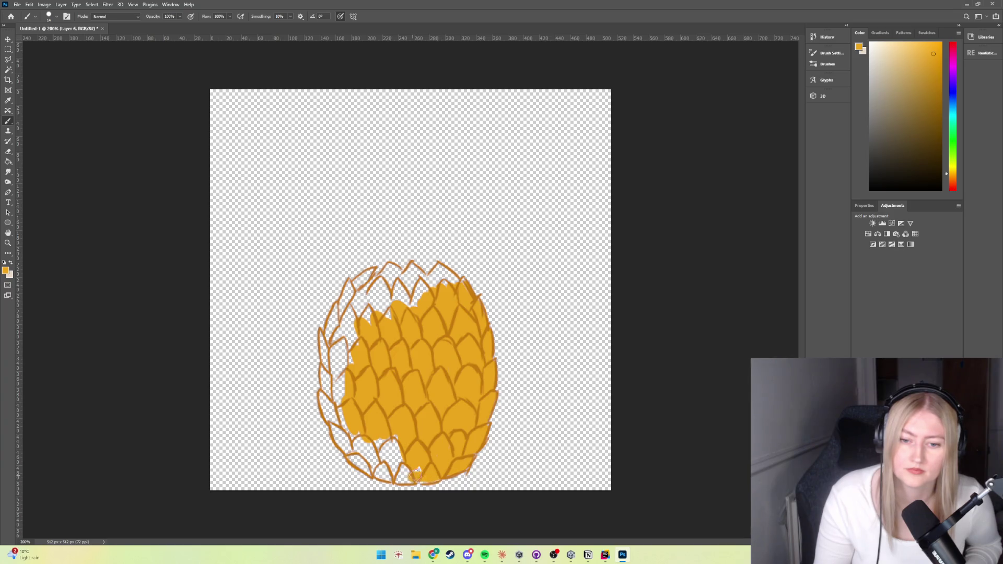
{"action": "mouse_move", "coordinate": [403, 477]}
{"action": "left_mouse_down"}
{"action": "mouse_move", "coordinate": [371, 460]}
{"action": "mouse_move", "coordinate": [390, 444]}
{"action": "mouse_move", "coordinate": [373, 423]}
{"action": "left_mouse_up"}
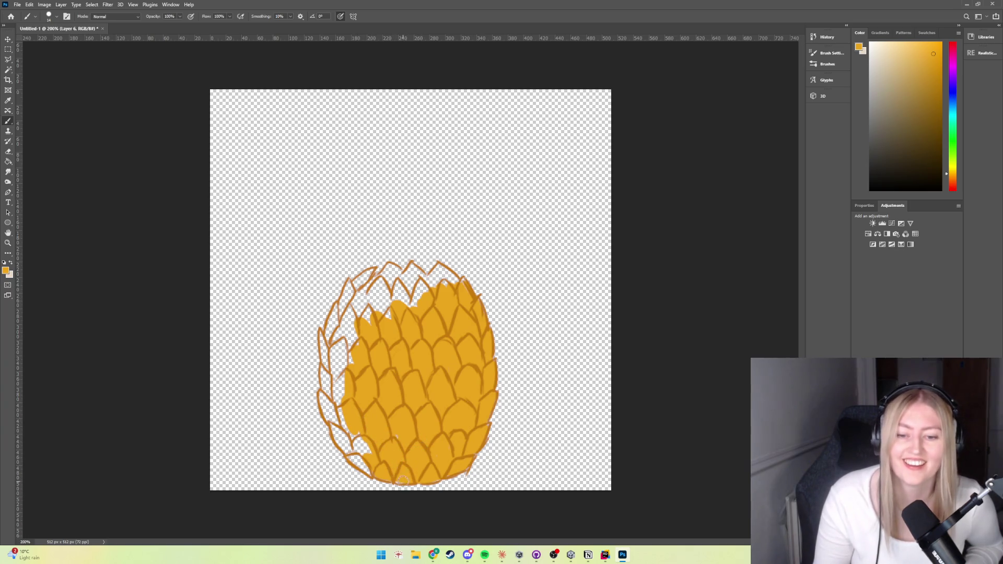
{"action": "mouse_move", "coordinate": [365, 447]}
{"action": "left_mouse_down"}
{"action": "mouse_move", "coordinate": [355, 458]}
{"action": "mouse_move", "coordinate": [334, 418]}
{"action": "left_mouse_up"}
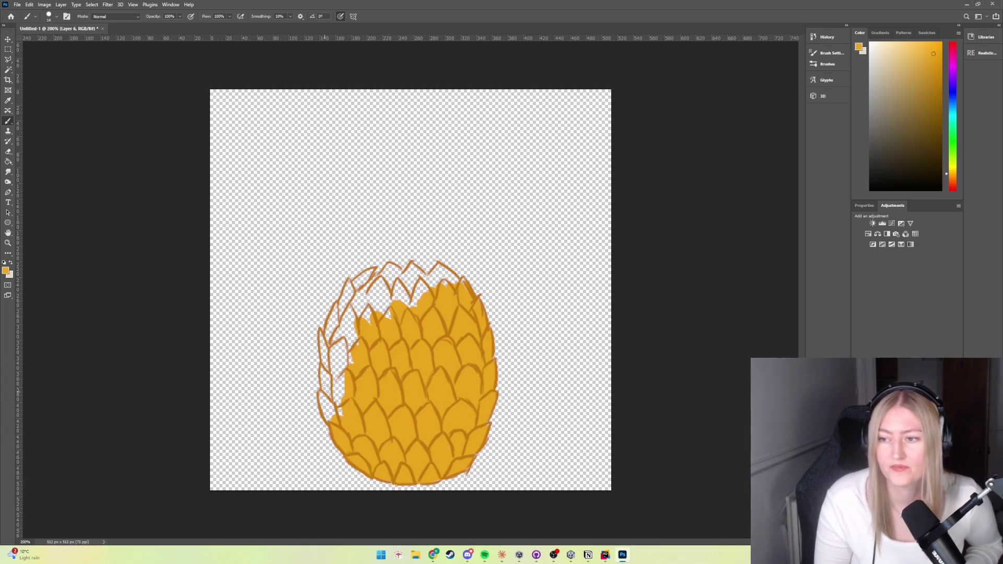
Fill the remaining white gaps among the top scales and add a new layer for shading
{"action": "left_click_drag", "start_coordinate": [337, 407], "coordinate": [462, 290]}
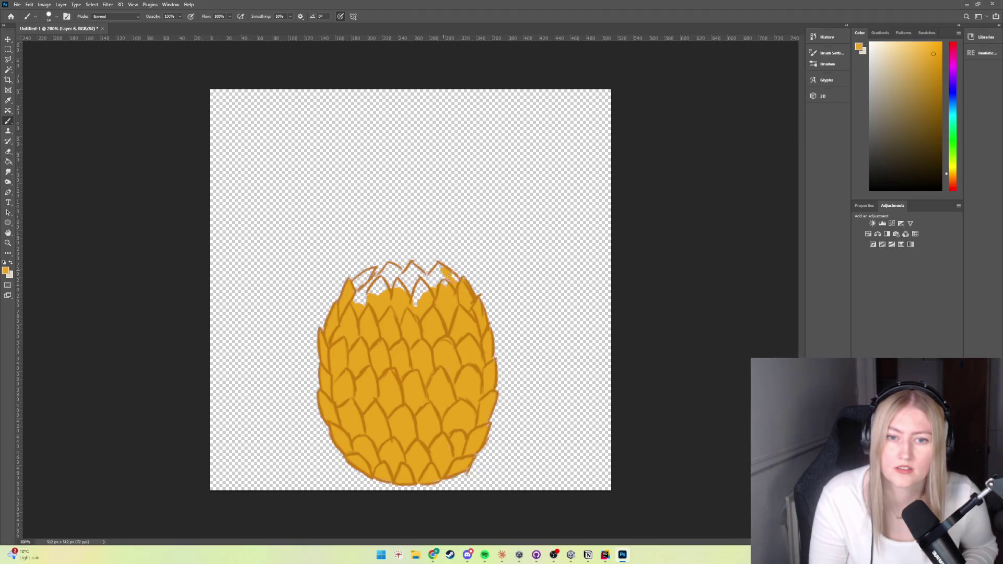
{"action": "left_click_drag", "start_coordinate": [441, 266], "coordinate": [432, 272]}
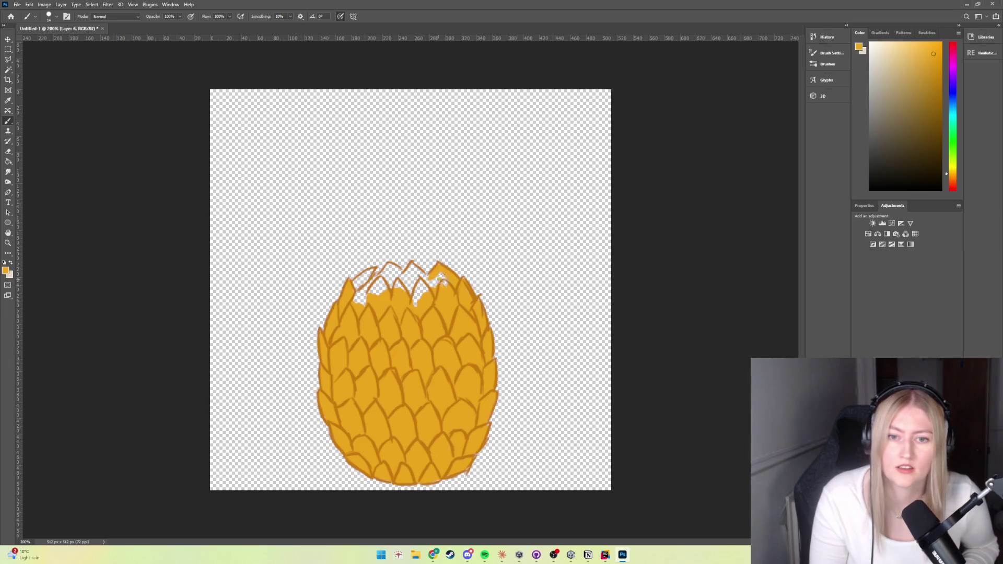
{"action": "left_click_drag", "start_coordinate": [425, 299], "coordinate": [411, 275]}
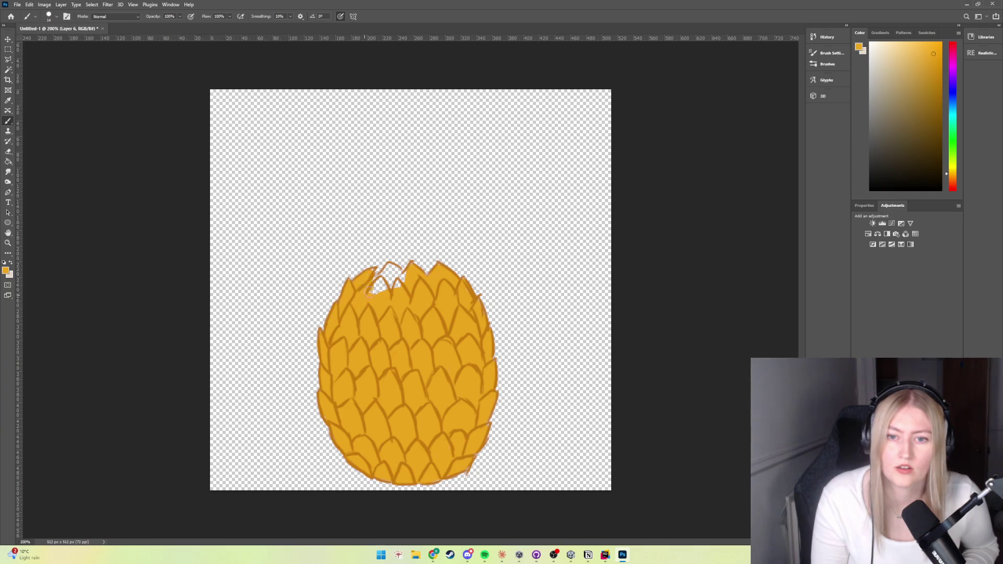
{"action": "left_click_drag", "start_coordinate": [381, 285], "coordinate": [399, 288]}
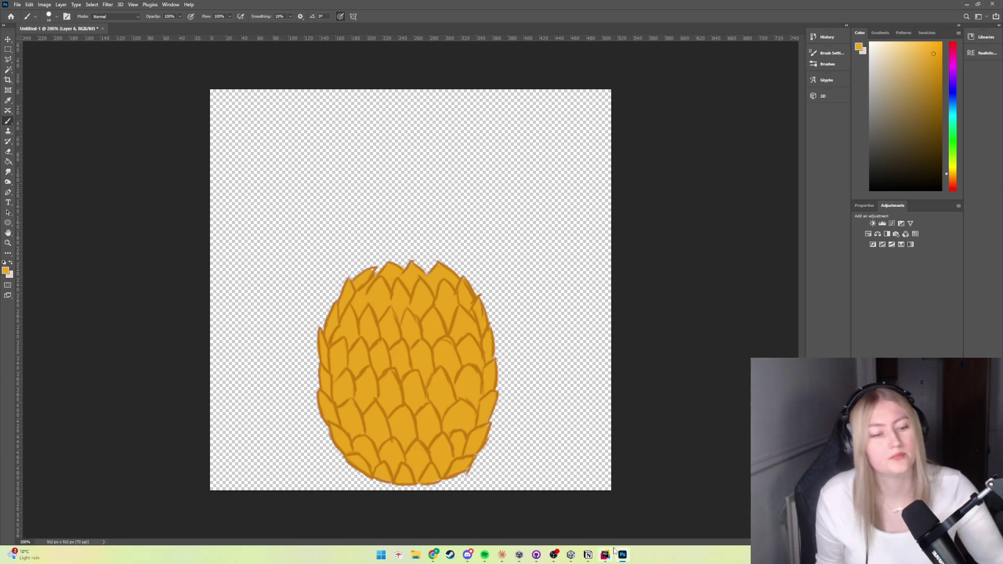
{"action": "key", "text": "ctrl+shift+alt+n"}
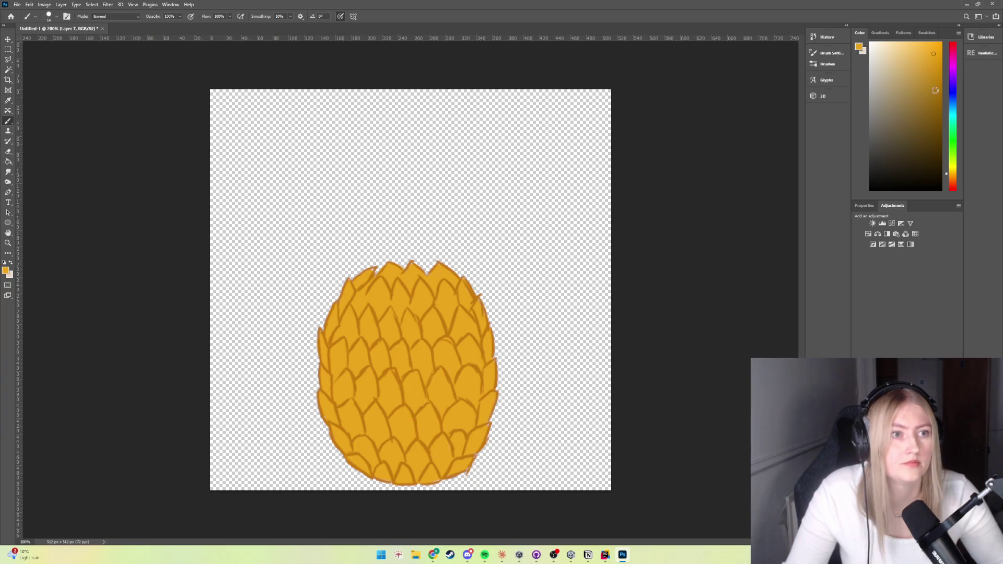
Sample the pineapple's orange as the paint colour, discarding trial shading strokes
{"action": "left_click_drag", "start_coordinate": [402, 412], "coordinate": [427, 402]}
{"action": "key", "text": "ctrl+z"}
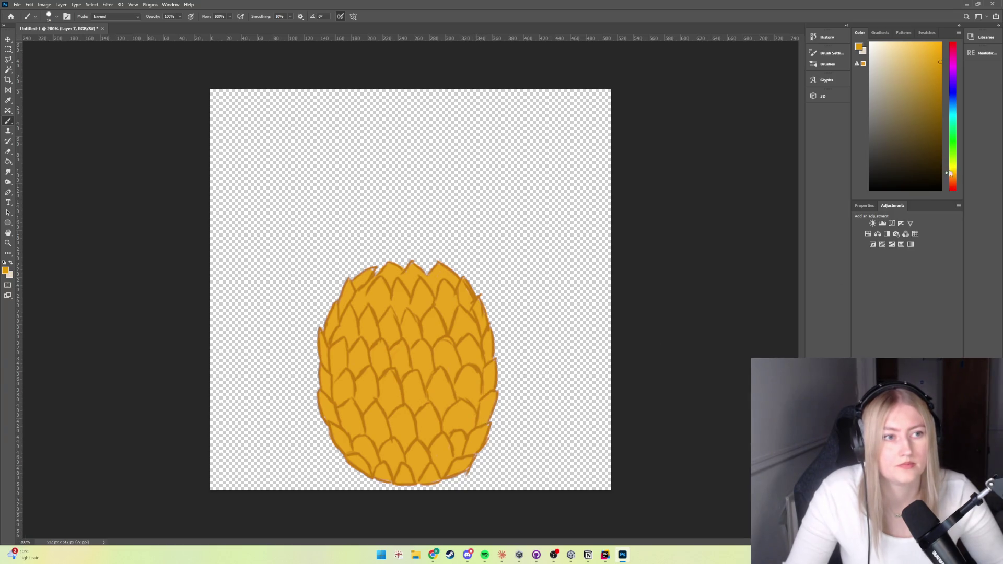
{"action": "left_click", "coordinate": [414, 409], "text": "alt"}
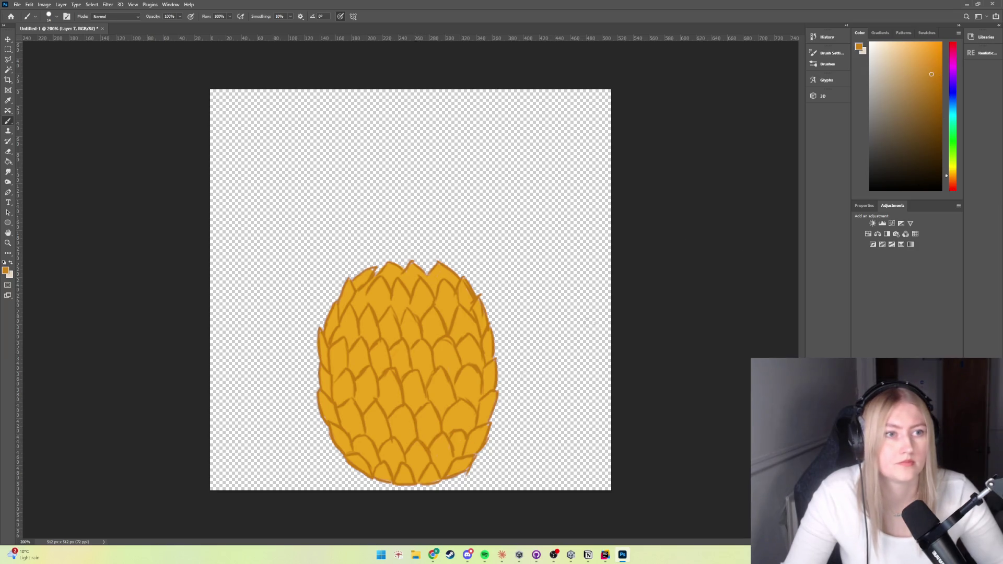
{"action": "left_click_drag", "start_coordinate": [441, 384], "coordinate": [437, 403]}
{"action": "key", "text": "ctrl+z"}
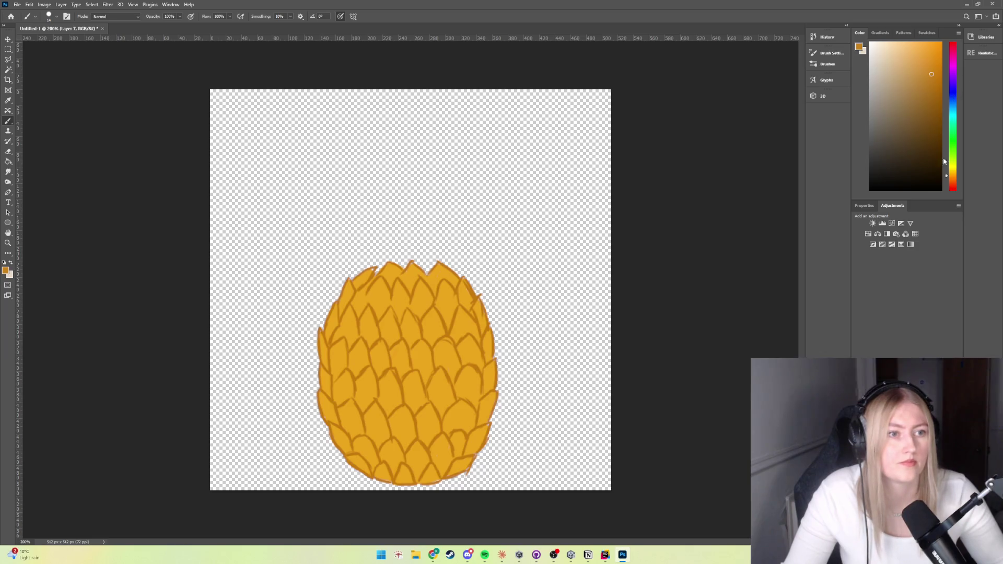
Shift the paint colour slightly yellower and undo the test shading dabs
{"action": "left_click_drag", "start_coordinate": [948, 180], "coordinate": [950, 178]}
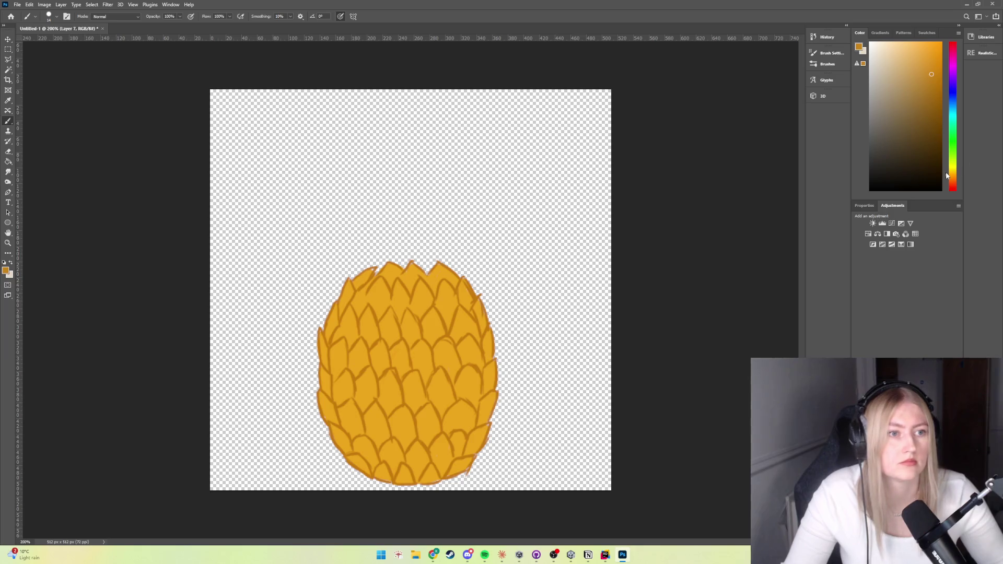
{"action": "left_click_drag", "start_coordinate": [949, 176], "coordinate": [949, 173]}
{"action": "key", "text": "ctrl+z"}
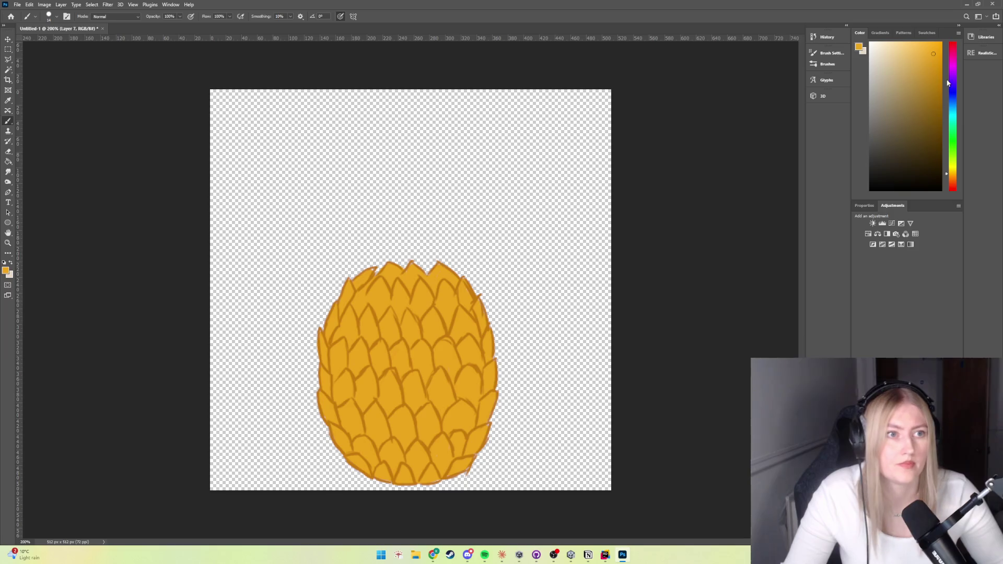
{"action": "left_click_drag", "start_coordinate": [456, 389], "coordinate": [476, 396]}
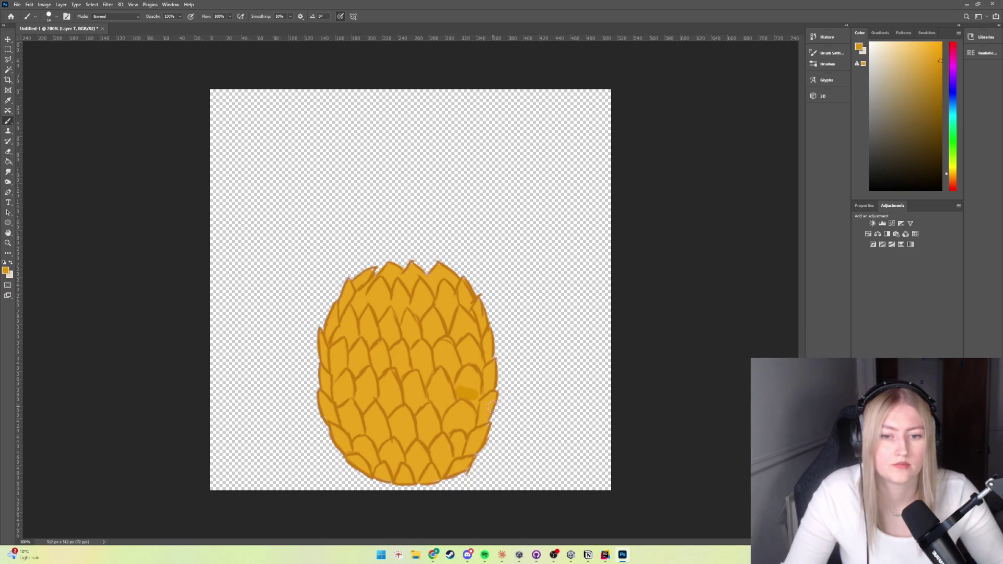
{"action": "key", "text": "ctrl+z"}
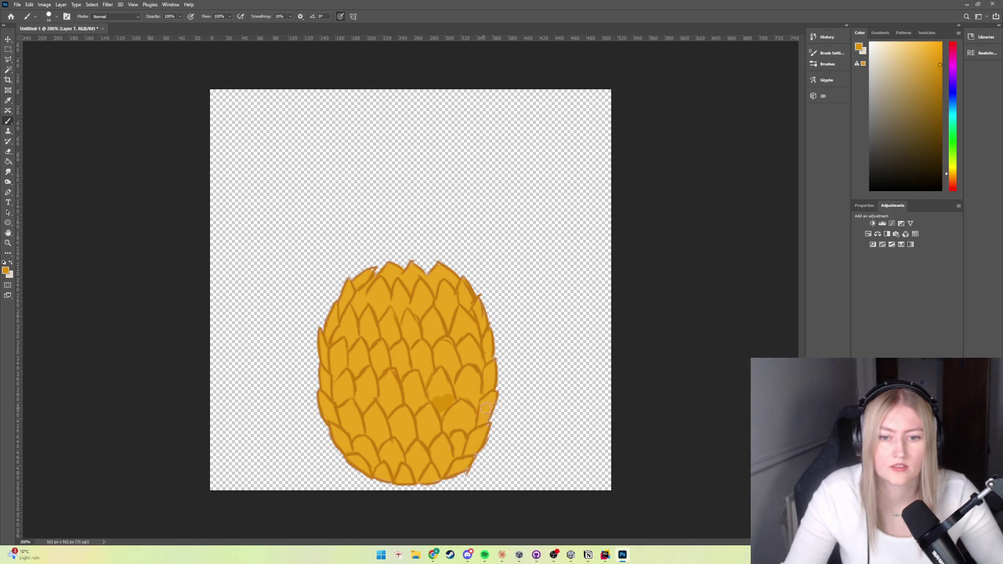
{"action": "key", "text": "ctrl+z"}
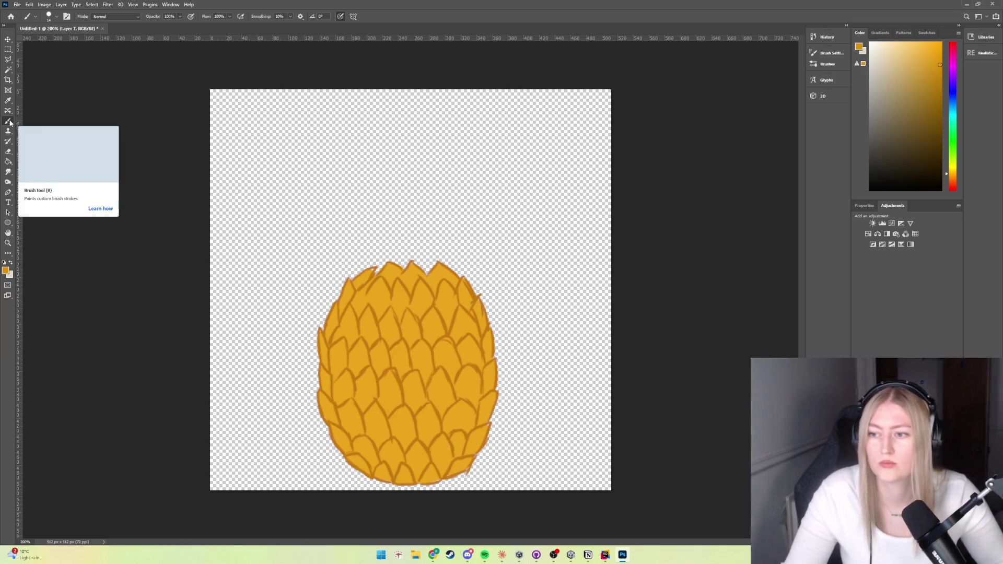
Set the brush size to 13 px and shade a scale's base darker orange
{"action": "left_click", "coordinate": [48, 16]}
{"action": "type", "text": "13"}
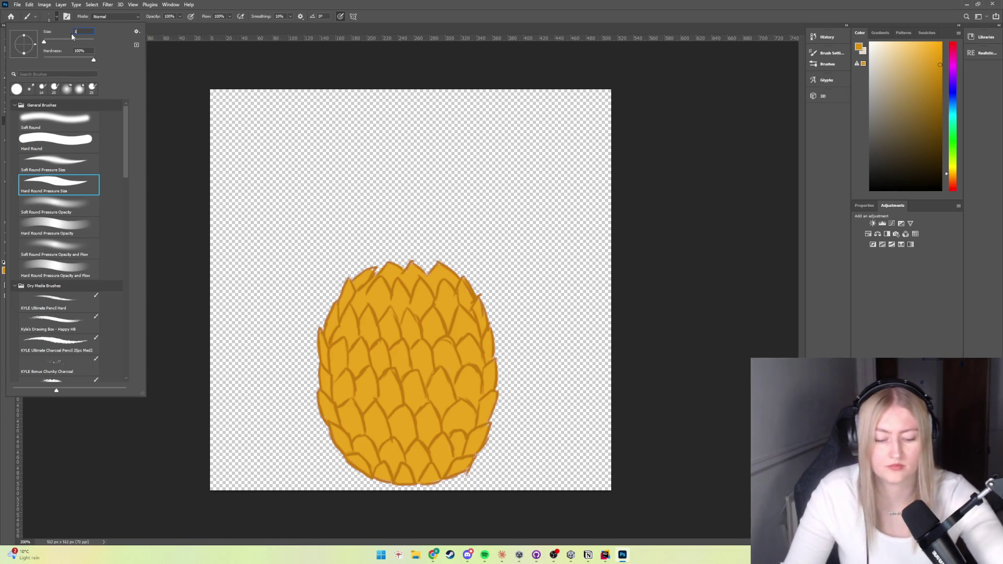
{"action": "key", "text": "Return"}
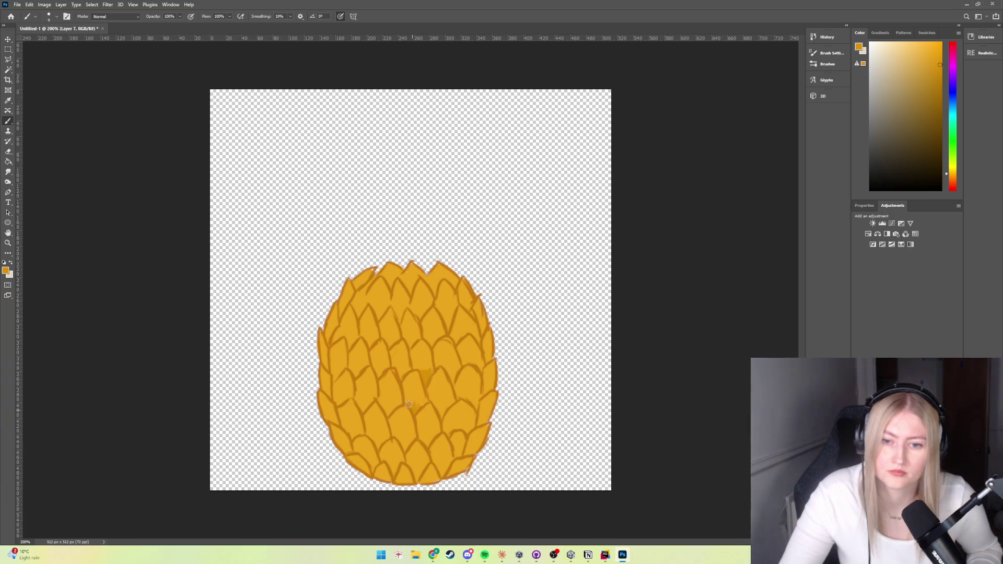
{"action": "mouse_move", "coordinate": [418, 404]}
{"action": "left_mouse_down"}
{"action": "mouse_move", "coordinate": [387, 408]}
{"action": "mouse_move", "coordinate": [406, 404]}
{"action": "left_mouse_up"}
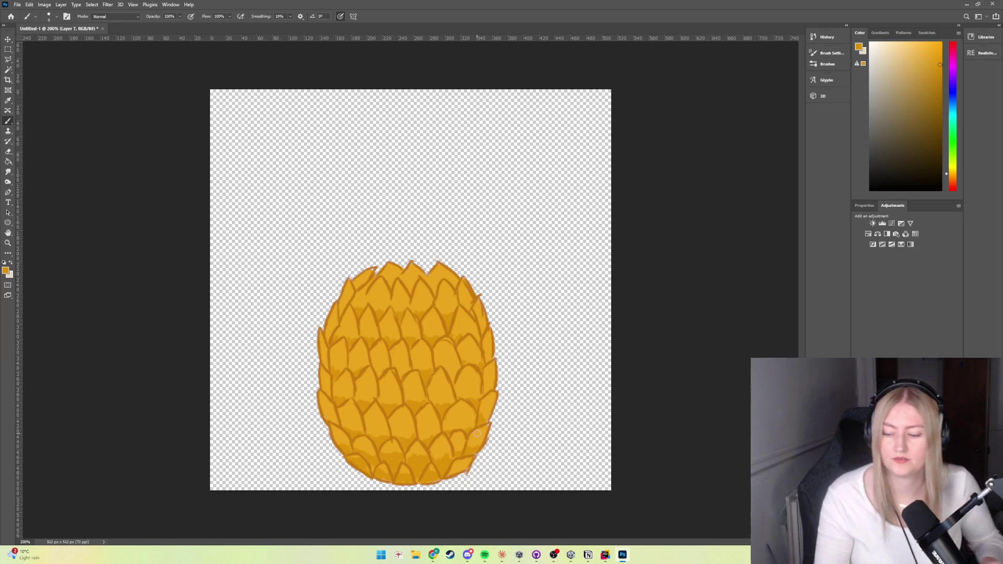
Scroll down over the pineapple to review the shaded scale bases
{"action": "scroll", "coordinate": [335, 472], "scroll_direction": "down", "scroll_amount": 3}
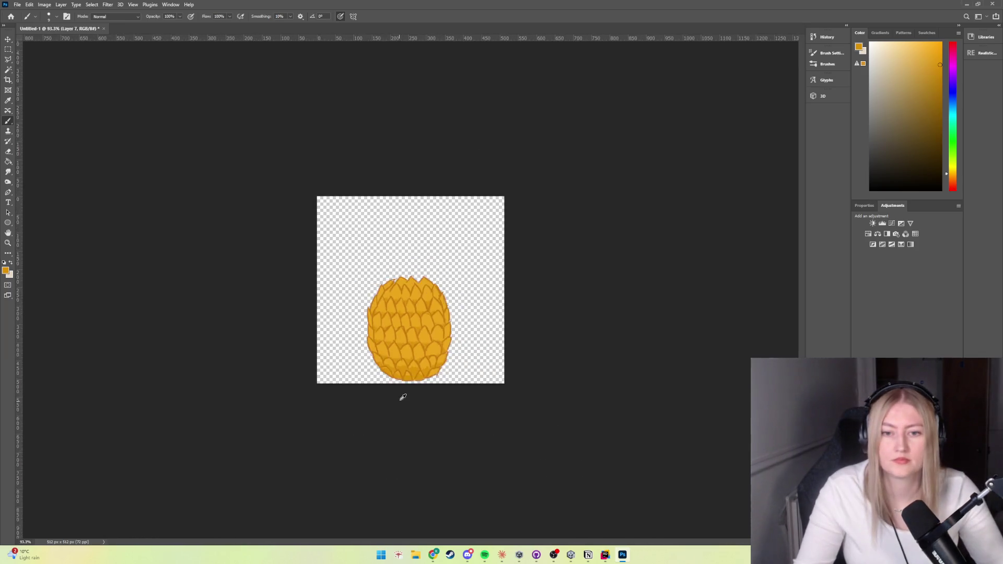
{"action": "scroll", "coordinate": [400, 399], "scroll_direction": "down", "scroll_amount": 2}
{"action": "scroll", "coordinate": [410, 385], "scroll_direction": "down", "scroll_amount": 1}
{"action": "scroll", "coordinate": [423, 354], "scroll_direction": "up", "scroll_amount": 2}
{"action": "scroll", "coordinate": [426, 355], "scroll_direction": "up", "scroll_amount": 2}
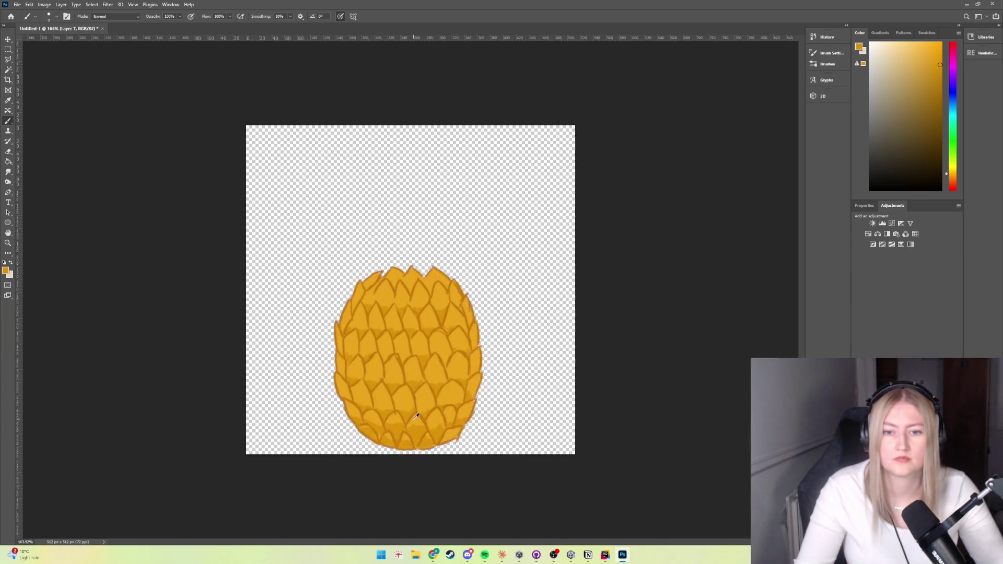
{"action": "scroll", "coordinate": [444, 366], "scroll_direction": "up", "scroll_amount": 2}
{"action": "scroll", "coordinate": [483, 396], "scroll_direction": "down", "scroll_amount": 2}
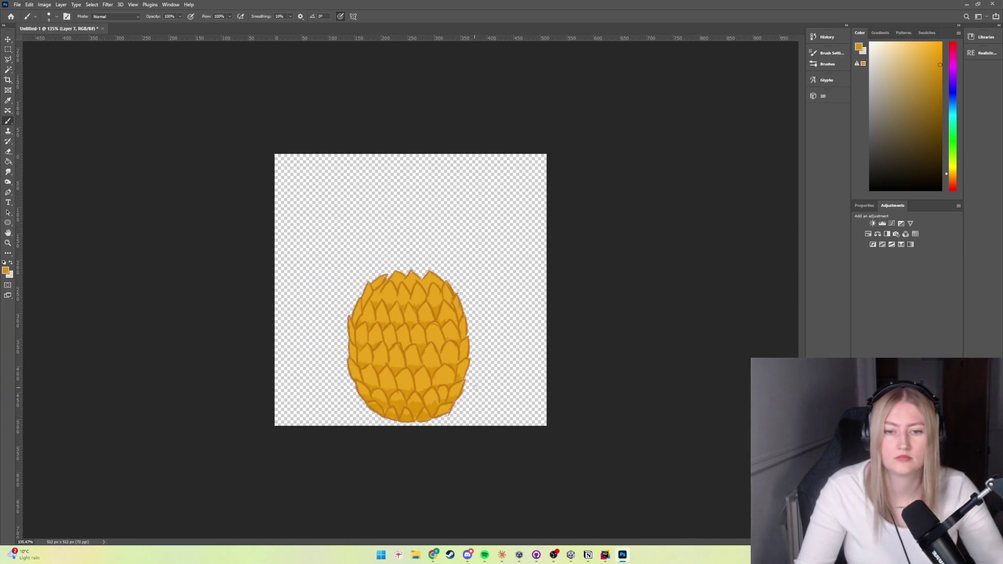
{"action": "scroll", "coordinate": [470, 412], "scroll_direction": "up", "scroll_amount": 1}
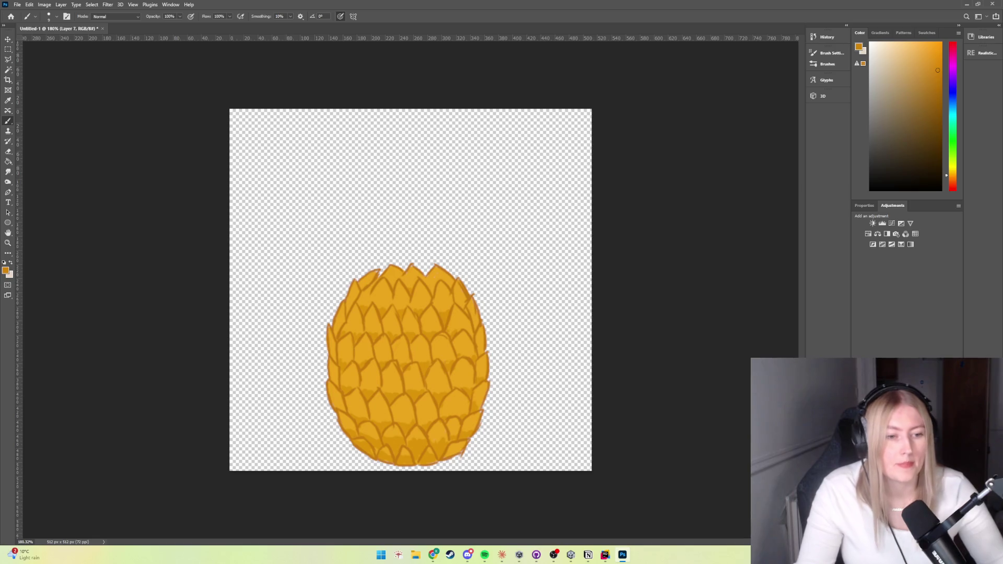
{"action": "key", "text": "ctrl+comma"}
{"action": "key", "text": "ctrl+comma"}
{"action": "key", "text": "ctrl+comma"}
{"action": "key", "text": "ctrl+comma"}
{"action": "key", "text": "ctrl+comma"}
{"action": "key", "text": "ctrl+comma"}
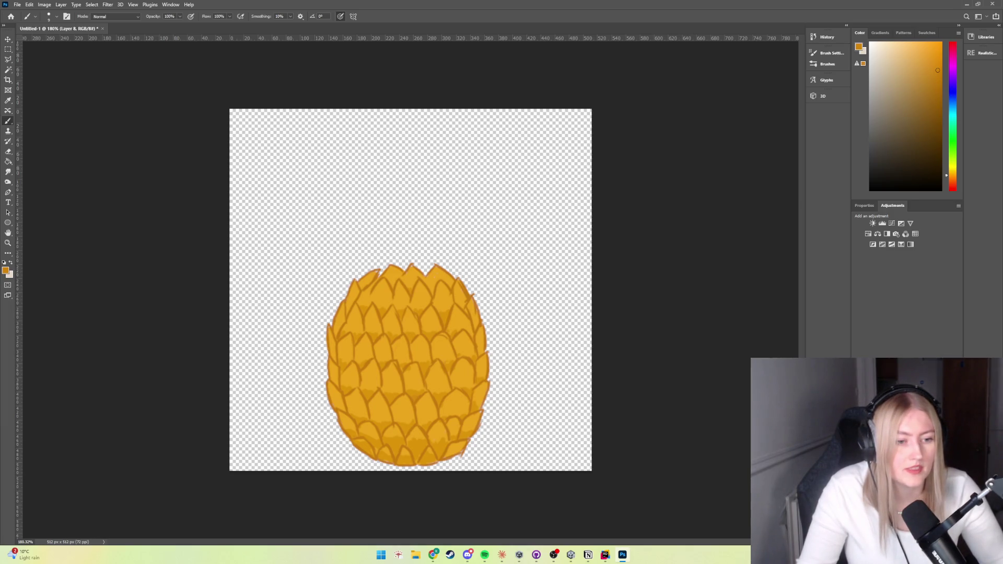
Sample a slightly darker orange from the pineapple and dab shading onto a scale
{"action": "left_click", "coordinate": [390, 399], "text": "alt"}
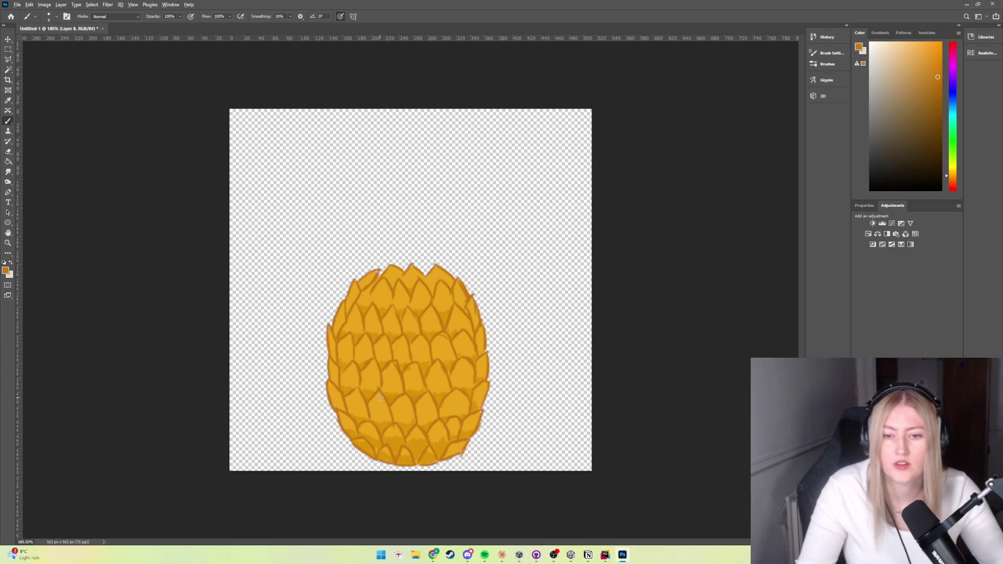
{"action": "left_click", "coordinate": [383, 392], "text": "alt"}
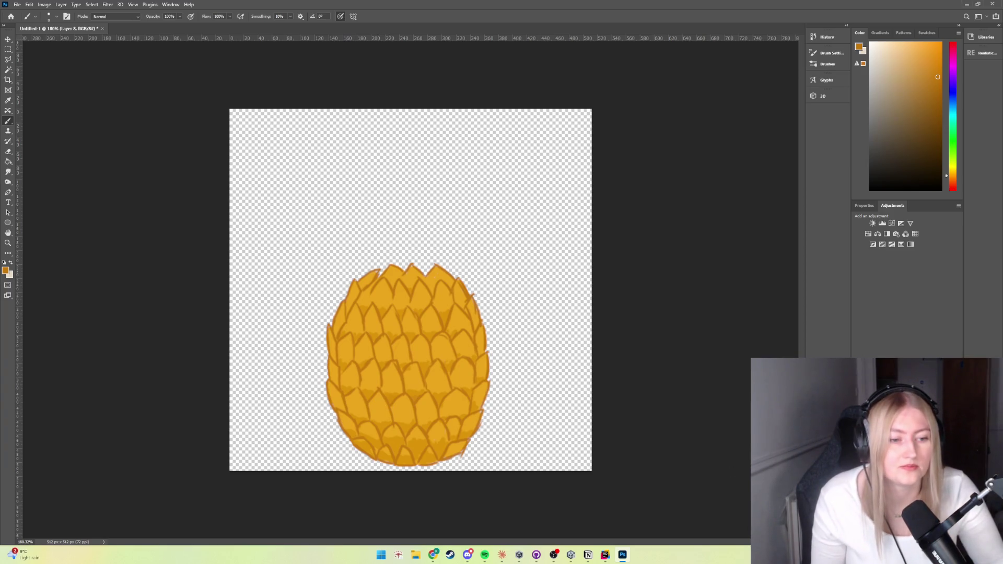
{"action": "left_click", "coordinate": [391, 398]}
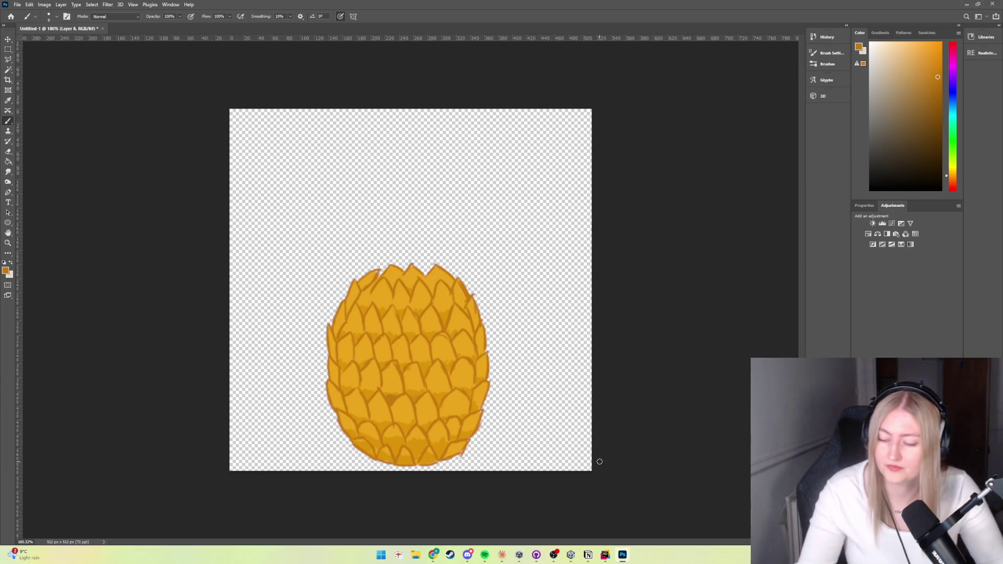
Switch to the Eraser and back to the Brush, then pick a slightly darker shading orange
{"action": "left_click", "coordinate": [8, 151]}
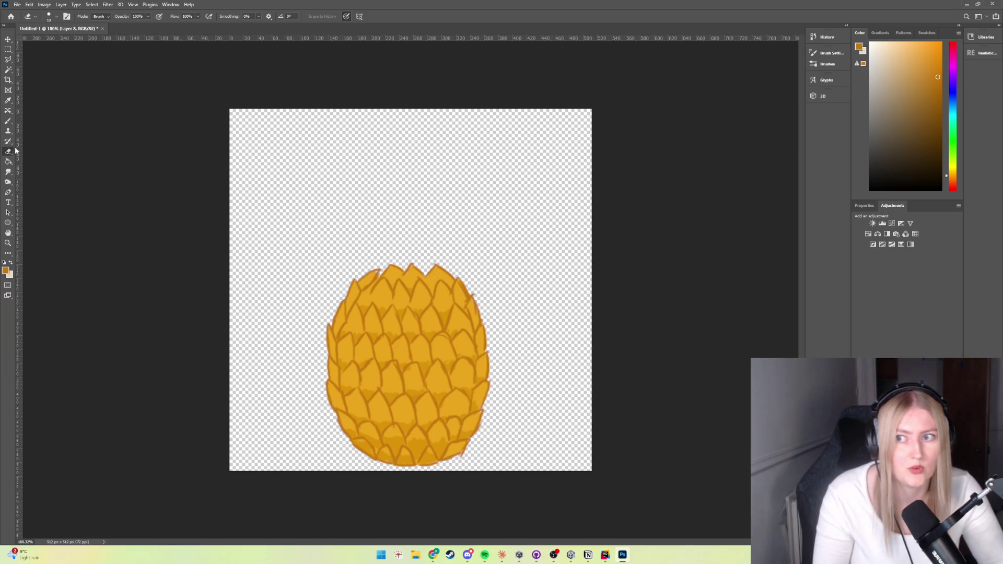
{"action": "left_click", "coordinate": [8, 121]}
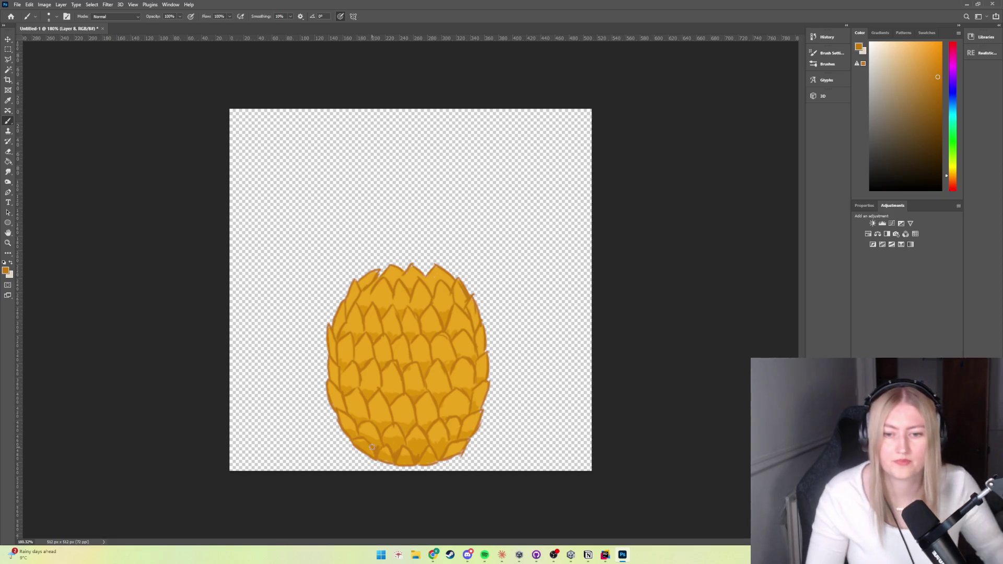
{"action": "left_click", "coordinate": [938, 97]}
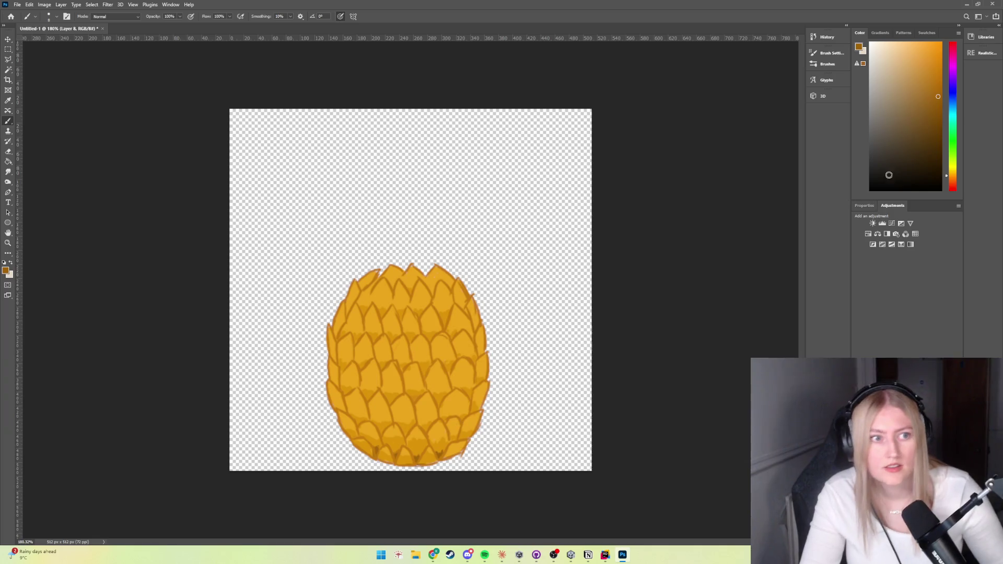
{"action": "left_click", "coordinate": [939, 93]}
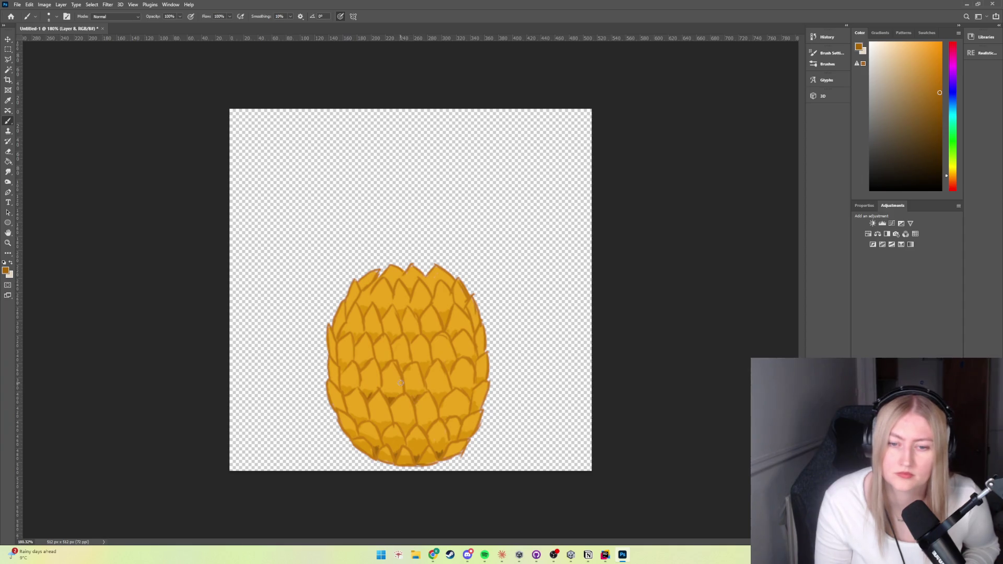
{"action": "scroll", "coordinate": [468, 379], "scroll_direction": "down", "scroll_amount": 4, "text": "alt"}
Zoom around the pineapple, then shift the paint colour's hue to dark green
{"action": "scroll", "coordinate": [463, 375], "scroll_direction": "down", "scroll_amount": 2, "text": "alt"}
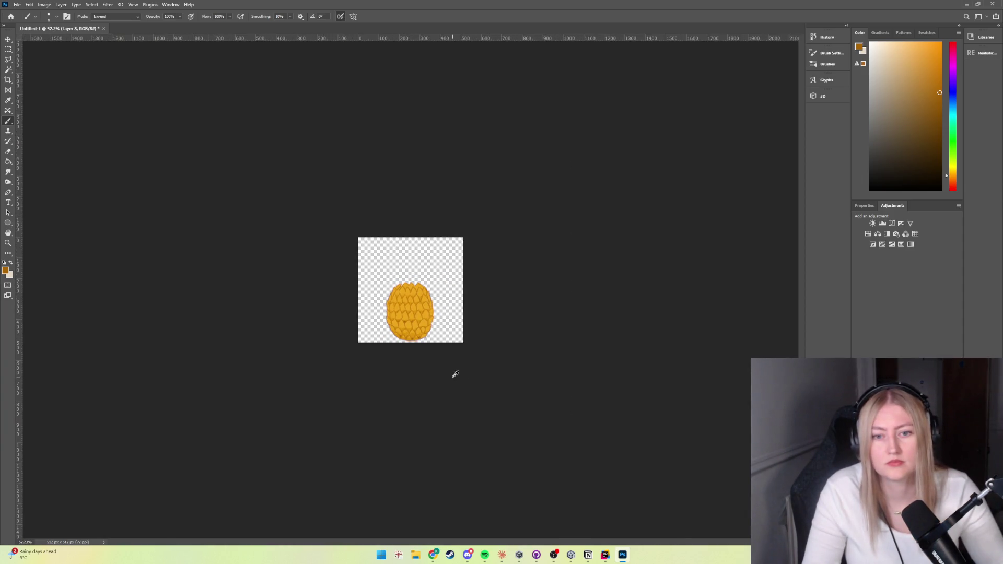
{"action": "scroll", "coordinate": [459, 375], "scroll_direction": "up", "scroll_amount": 2, "text": "alt"}
{"action": "scroll", "coordinate": [451, 377], "scroll_direction": "up", "scroll_amount": 2, "text": "alt"}
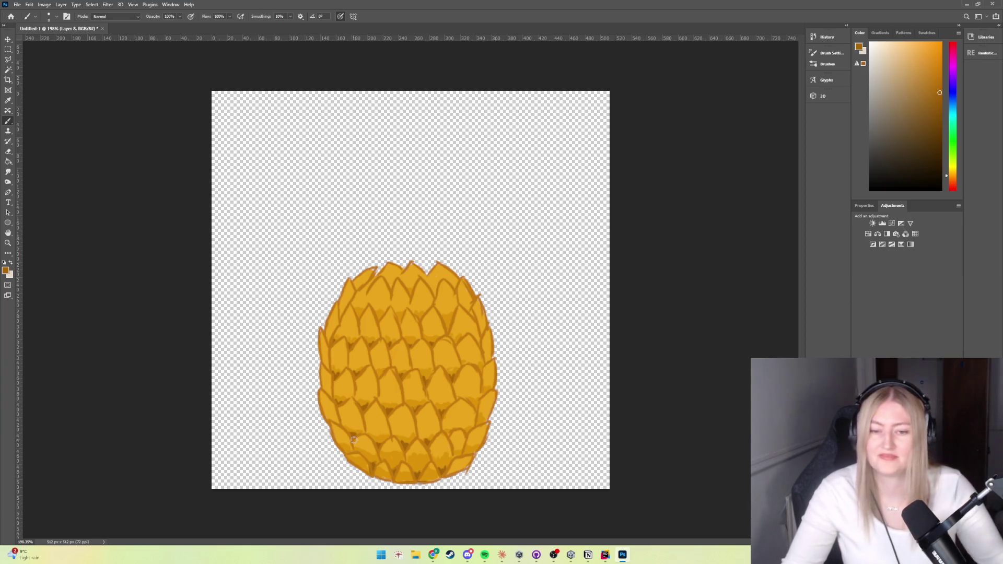
{"action": "scroll", "coordinate": [454, 415], "scroll_direction": "down", "scroll_amount": 4}
{"action": "scroll", "coordinate": [457, 415], "scroll_direction": "up", "scroll_amount": 6}
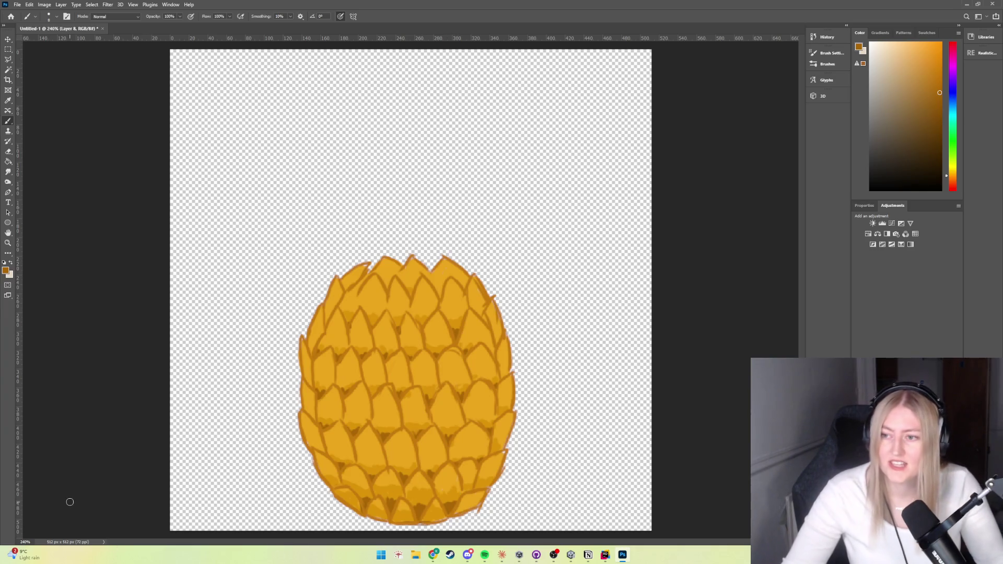
{"action": "key", "text": "ctrl+minus"}
{"action": "scroll", "coordinate": [414, 393], "scroll_direction": "down", "scroll_amount": 3}
{"action": "scroll", "coordinate": [440, 398], "scroll_direction": "up", "scroll_amount": 2}
{"action": "scroll", "coordinate": [449, 408], "scroll_direction": "up", "scroll_amount": 2}
{"action": "scroll", "coordinate": [457, 416], "scroll_direction": "up", "scroll_amount": 3}
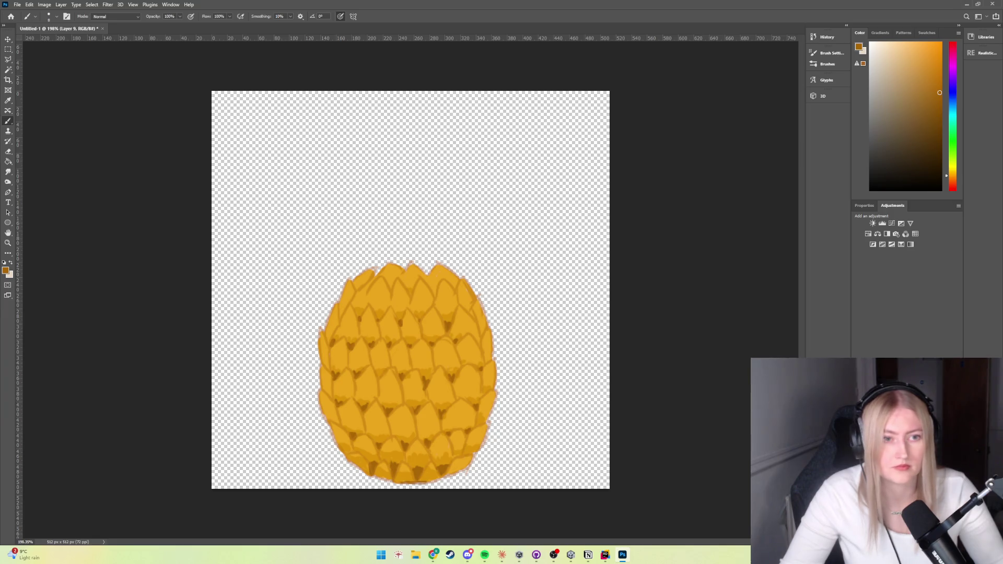
{"action": "left_click", "coordinate": [953, 159]}
Pick a darker green in the Color panel and test a stroke, then undo it
{"action": "left_click", "coordinate": [935, 141]}
{"action": "left_click_drag", "start_coordinate": [372, 398], "coordinate": [441, 374]}
{"action": "key", "text": "ctrl+z"}
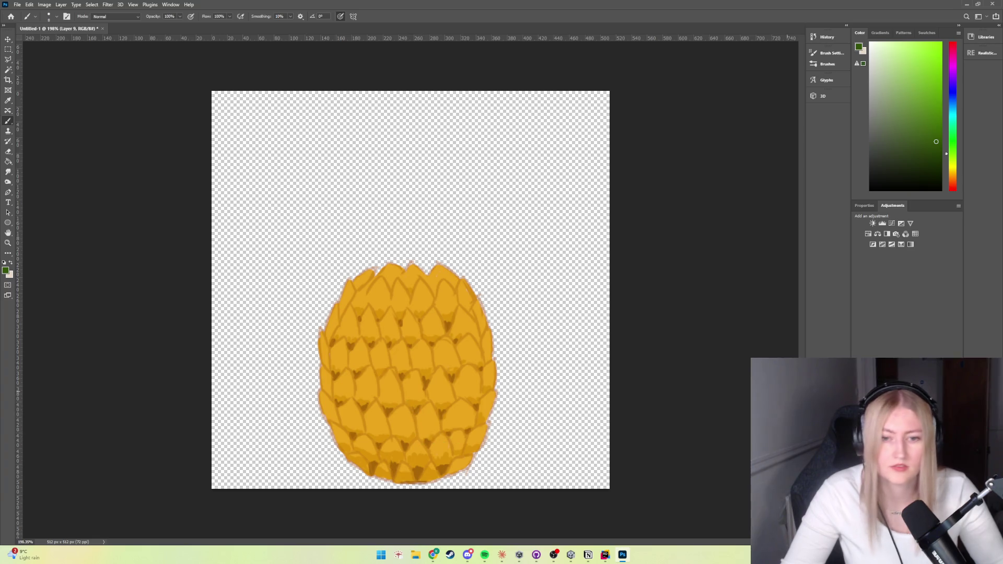
Undo the recent strokes and paint a small dark green V between the lower scales
{"action": "left_click", "coordinate": [56, 16]}
{"action": "left_click", "coordinate": [56, 16]}
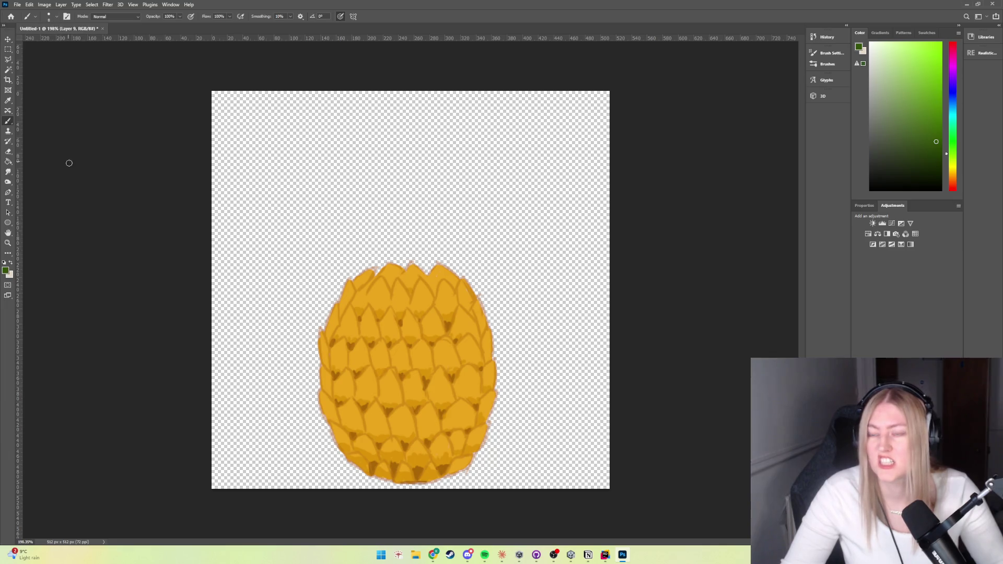
{"action": "scroll", "coordinate": [86, 187], "scroll_direction": "down", "scroll_amount": 2}
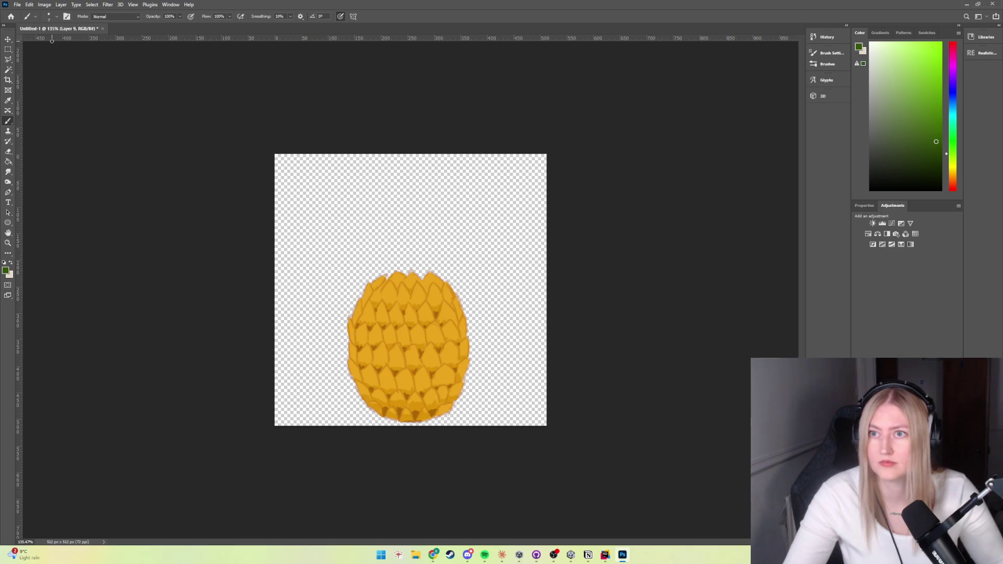
{"action": "scroll", "coordinate": [412, 289], "scroll_direction": "up", "scroll_amount": 2}
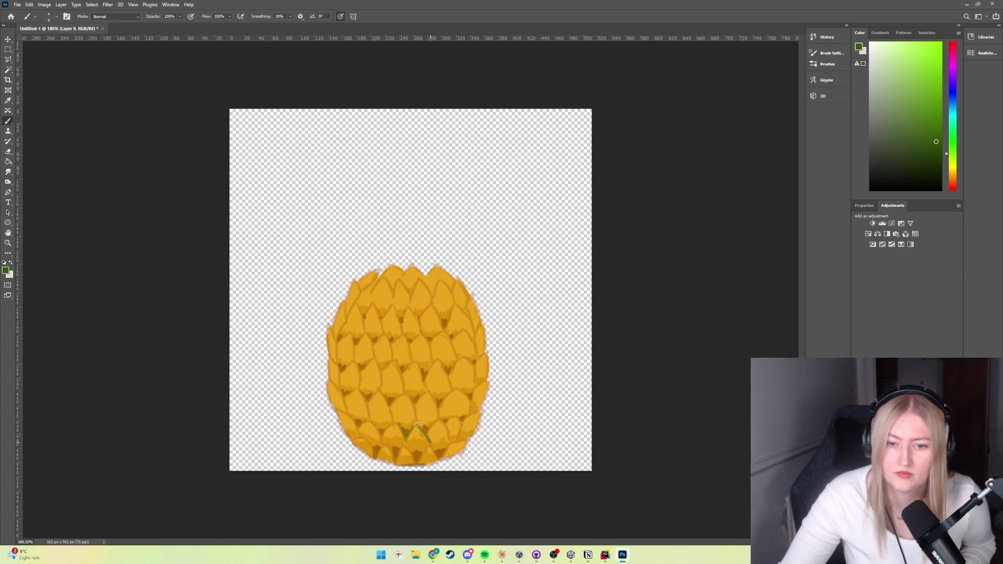
{"action": "key", "text": "ctrl+z"}
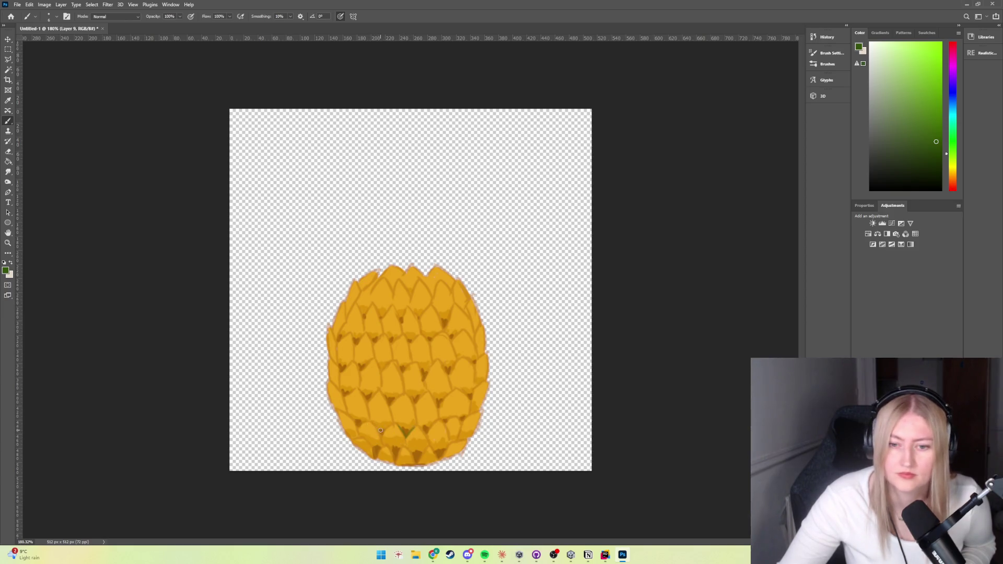
{"action": "left_click_drag", "start_coordinate": [376, 425], "coordinate": [386, 425]}
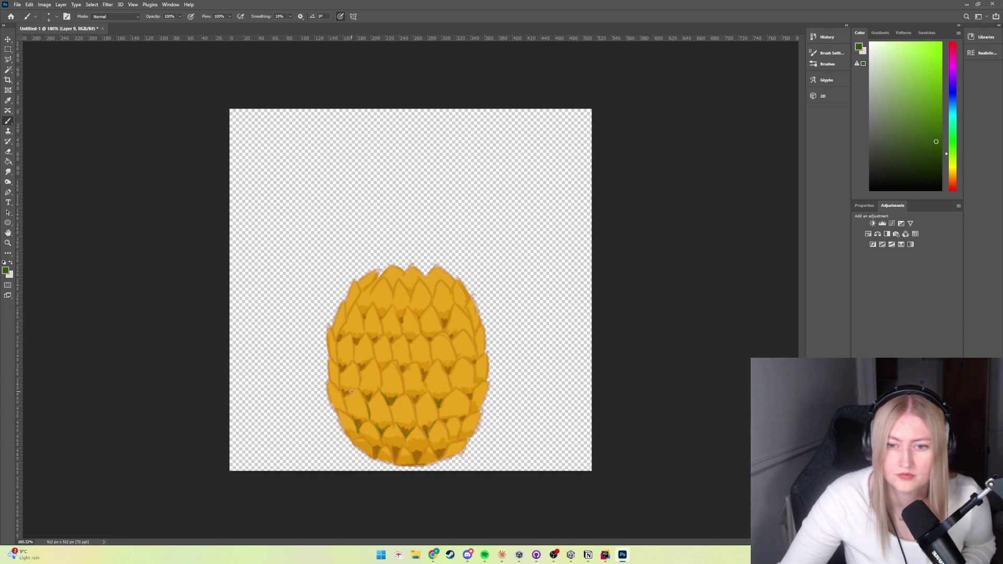
{"action": "scroll", "coordinate": [440, 379], "scroll_direction": "down", "scroll_amount": 5}
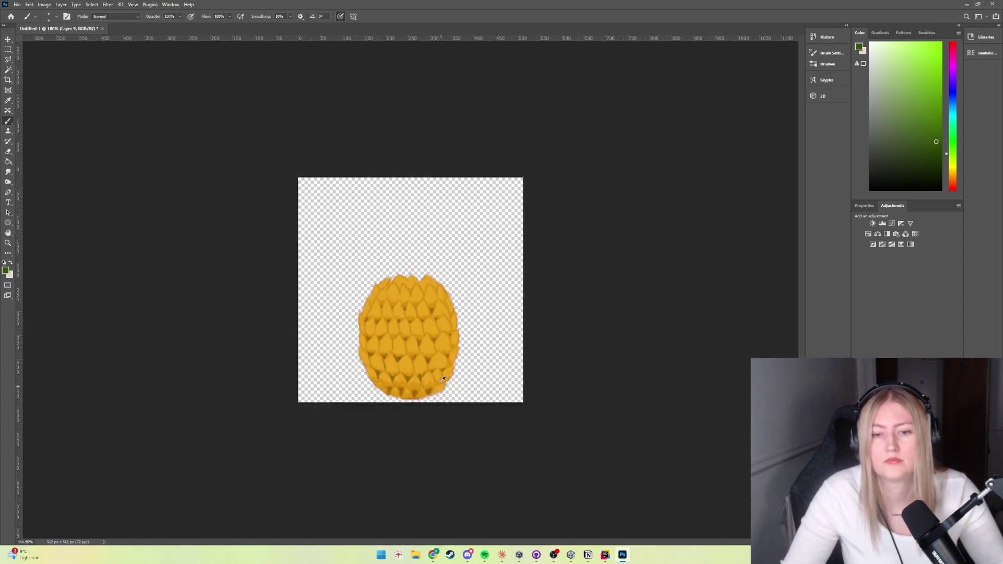
Paint short dark green V accents between the lower, middle and upper scales
{"action": "scroll", "coordinate": [428, 391], "scroll_direction": "up", "scroll_amount": 4}
{"action": "scroll", "coordinate": [421, 418], "scroll_direction": "up", "scroll_amount": 1}
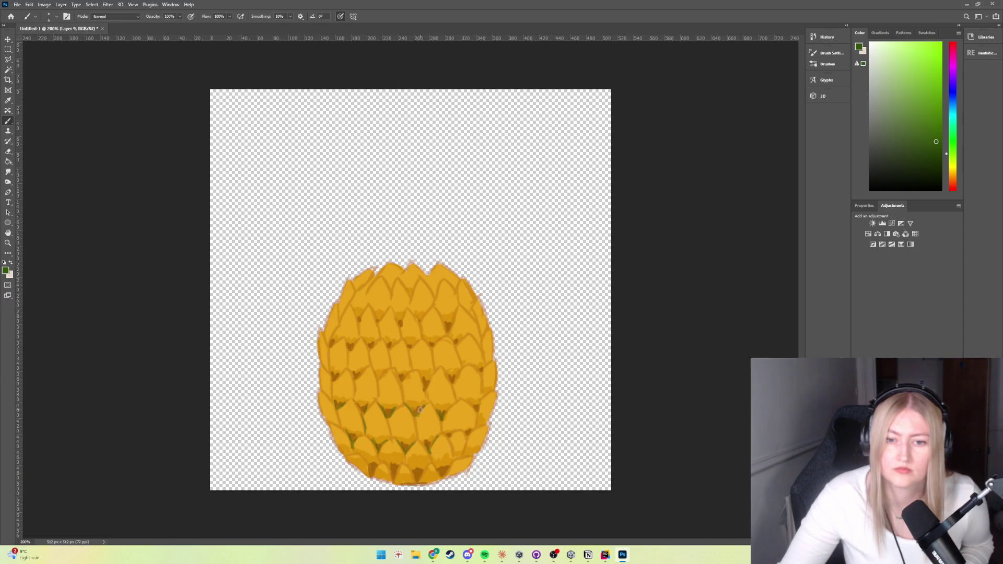
{"action": "left_click_drag", "start_coordinate": [387, 371], "coordinate": [380, 376]}
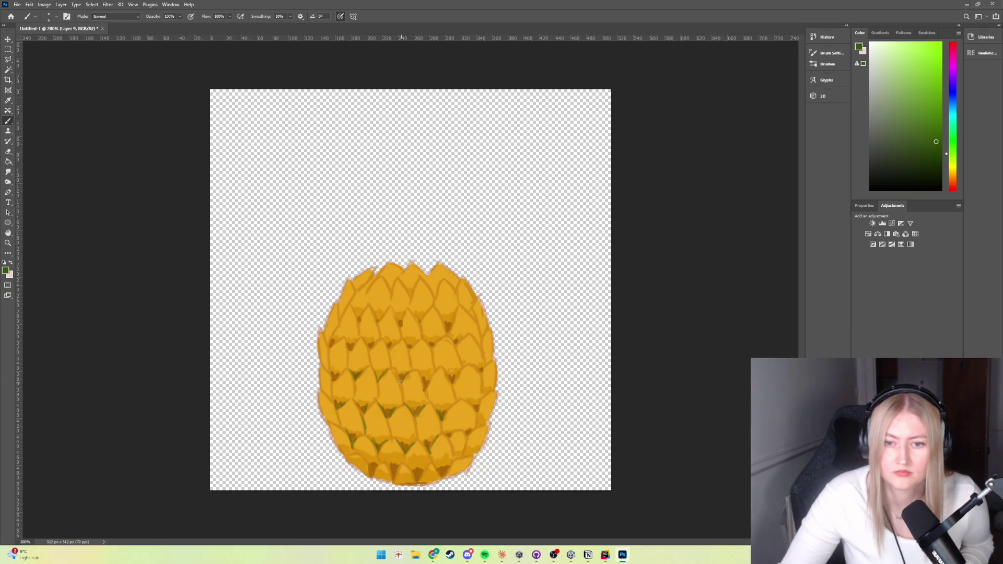
{"action": "left_click_drag", "start_coordinate": [429, 380], "coordinate": [423, 386]}
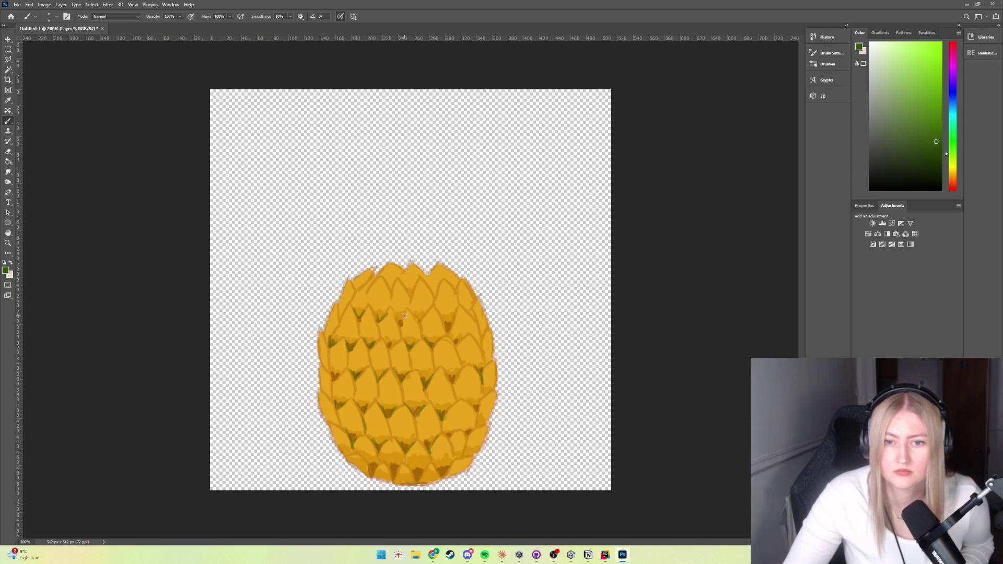
{"action": "left_click_drag", "start_coordinate": [418, 312], "coordinate": [445, 327]}
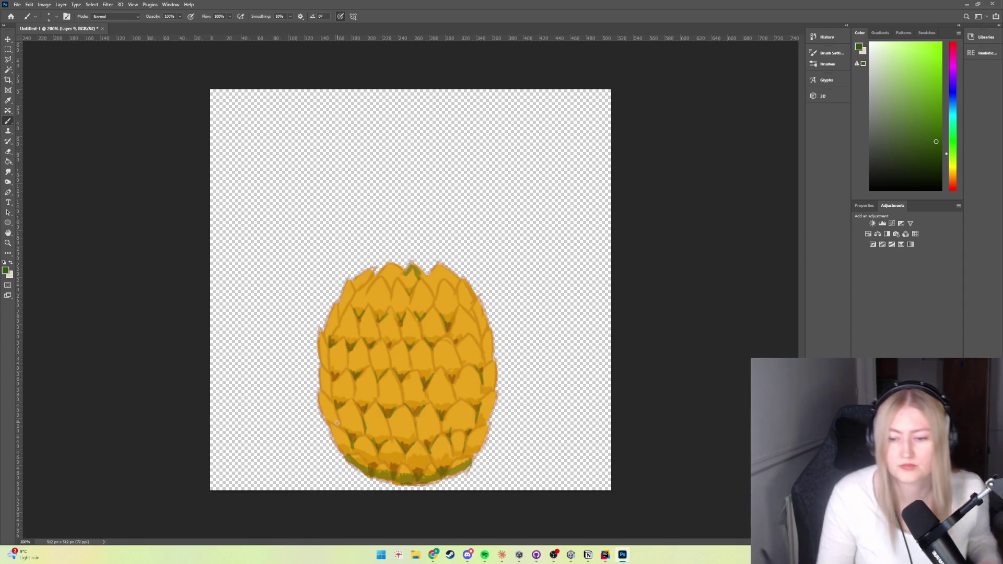
{"action": "scroll", "coordinate": [337, 422], "scroll_direction": "down", "scroll_amount": 3}
Zoom in on the pineapple and add a thin dark green stroke to the scales
{"action": "scroll", "coordinate": [430, 372], "scroll_direction": "down", "scroll_amount": 3}
{"action": "scroll", "coordinate": [433, 366], "scroll_direction": "down", "scroll_amount": 1}
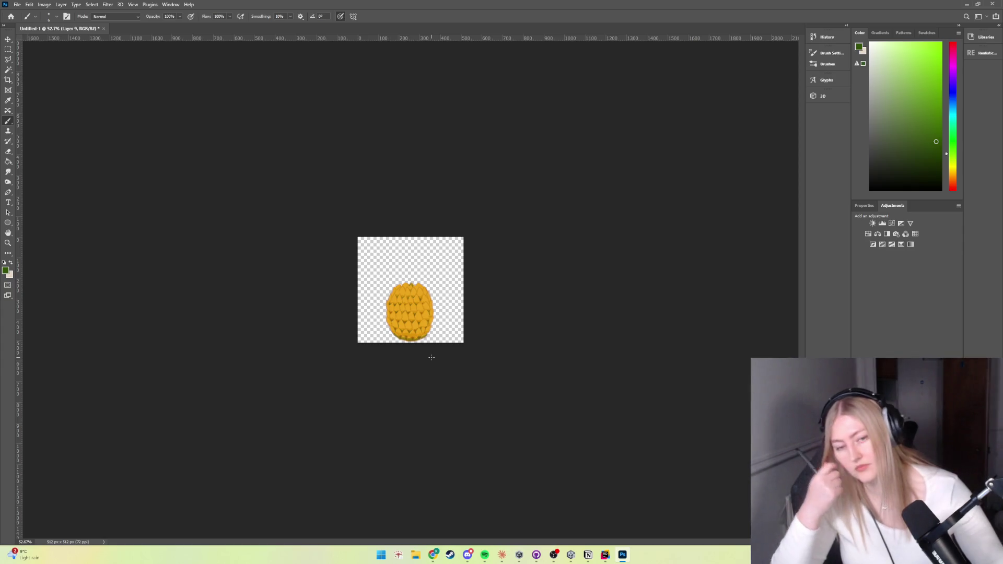
{"action": "key", "text": "ctrl+plus"}
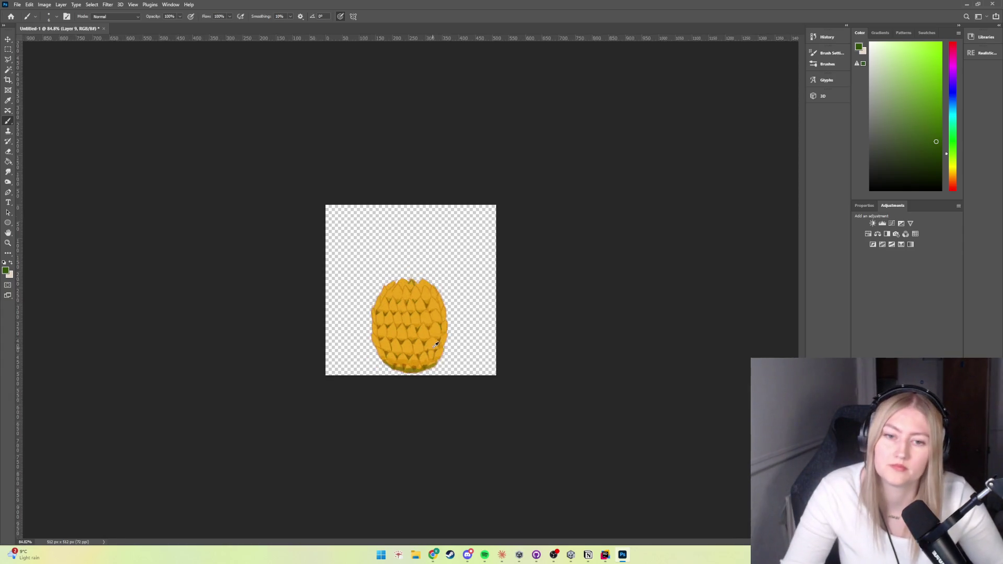
{"action": "key", "text": "ctrl+plus"}
{"action": "key", "text": "ctrl+plus"}
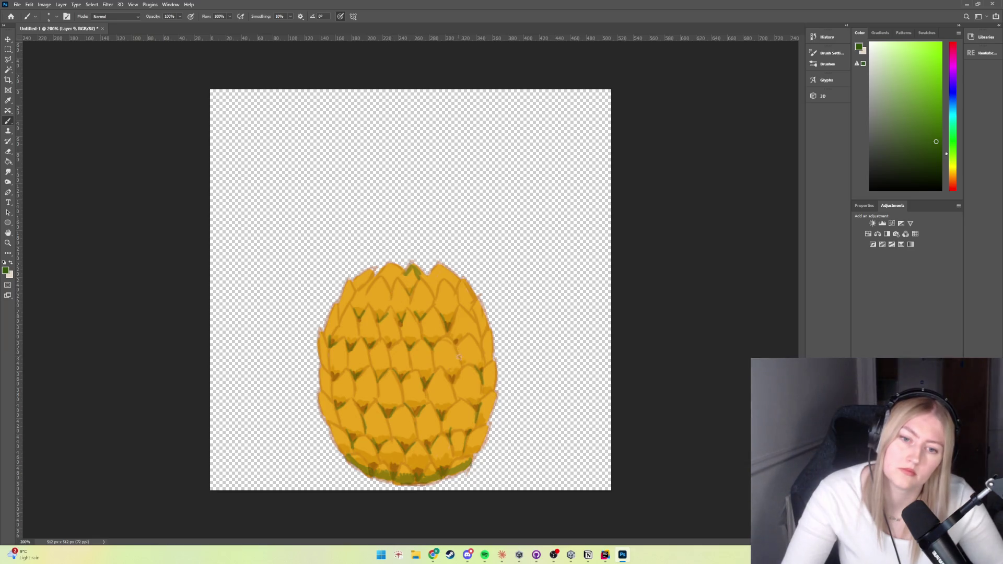
{"action": "left_click_drag", "start_coordinate": [458, 360], "coordinate": [454, 335]}
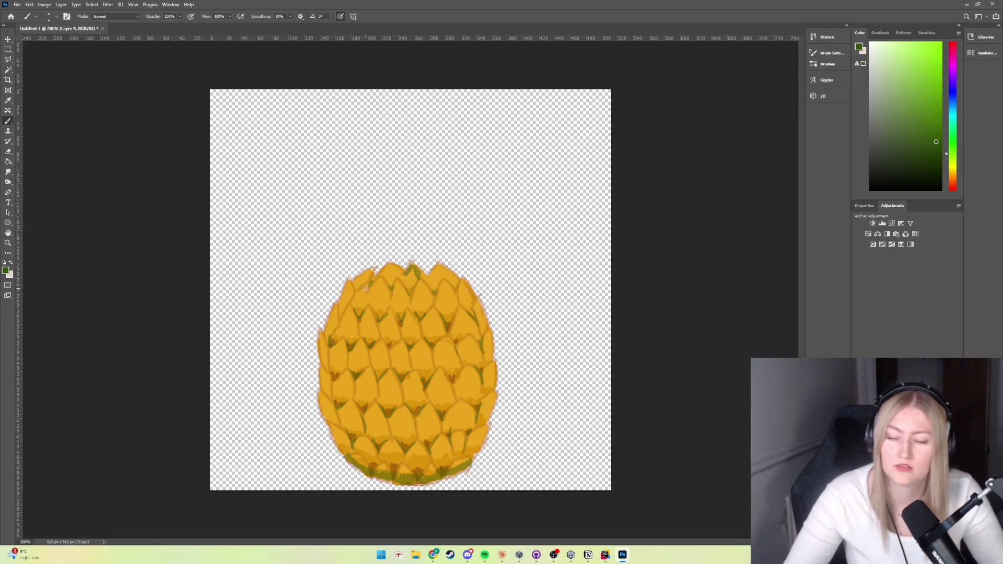
Create a new empty Layer 10 above the pineapple body for the crown
{"action": "scroll", "coordinate": [402, 316], "scroll_direction": "down", "scroll_amount": 5}
{"action": "scroll", "coordinate": [450, 360], "scroll_direction": "down", "scroll_amount": 2}
{"action": "scroll", "coordinate": [439, 405], "scroll_direction": "up", "scroll_amount": 3}
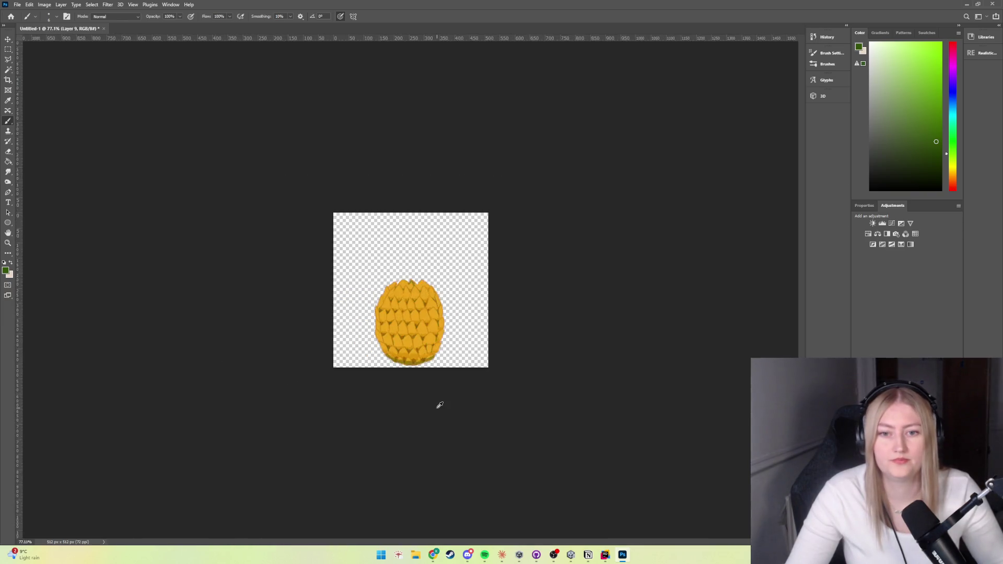
{"action": "scroll", "coordinate": [468, 414], "scroll_direction": "up", "scroll_amount": 3}
{"action": "key", "text": "ctrl+shift+alt+n"}
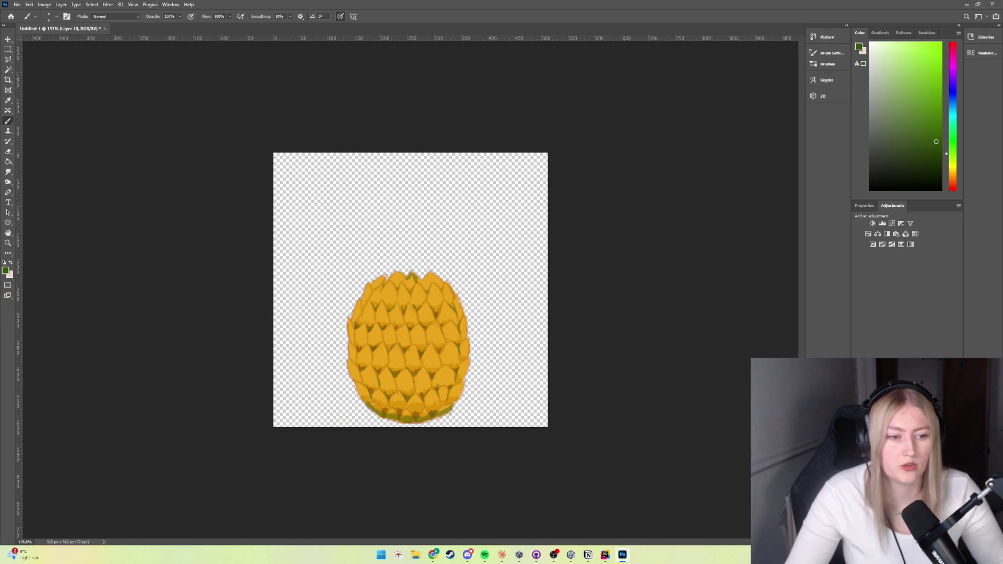
Choose a slightly darker green, brush a small crown stub on top, and undo the extra left stroke
{"action": "left_click_drag", "start_coordinate": [935, 142], "coordinate": [938, 141]}
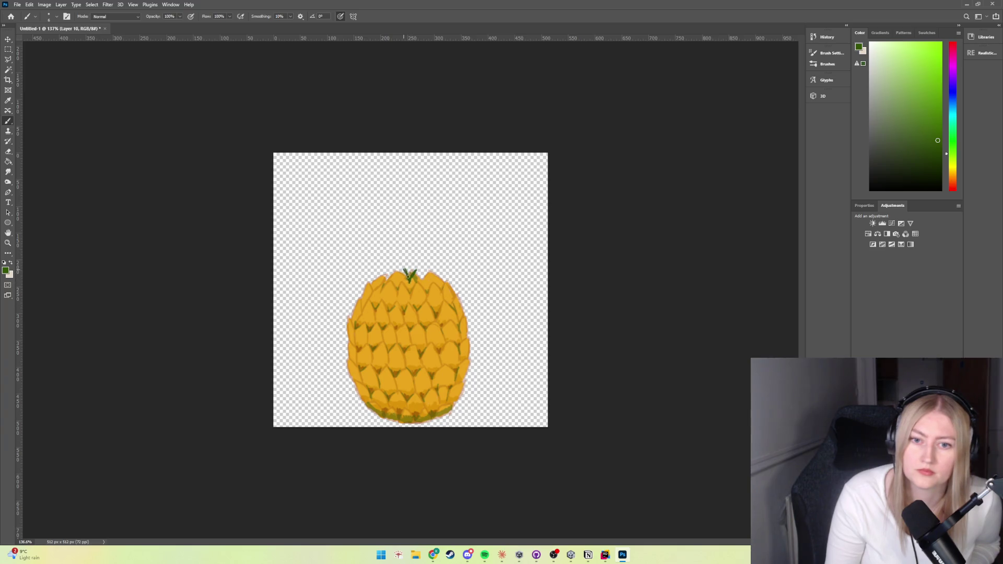
{"action": "mouse_move", "coordinate": [409, 270]}
{"action": "left_mouse_down"}
{"action": "mouse_move", "coordinate": [423, 277]}
{"action": "mouse_move", "coordinate": [414, 270]}
{"action": "left_mouse_up"}
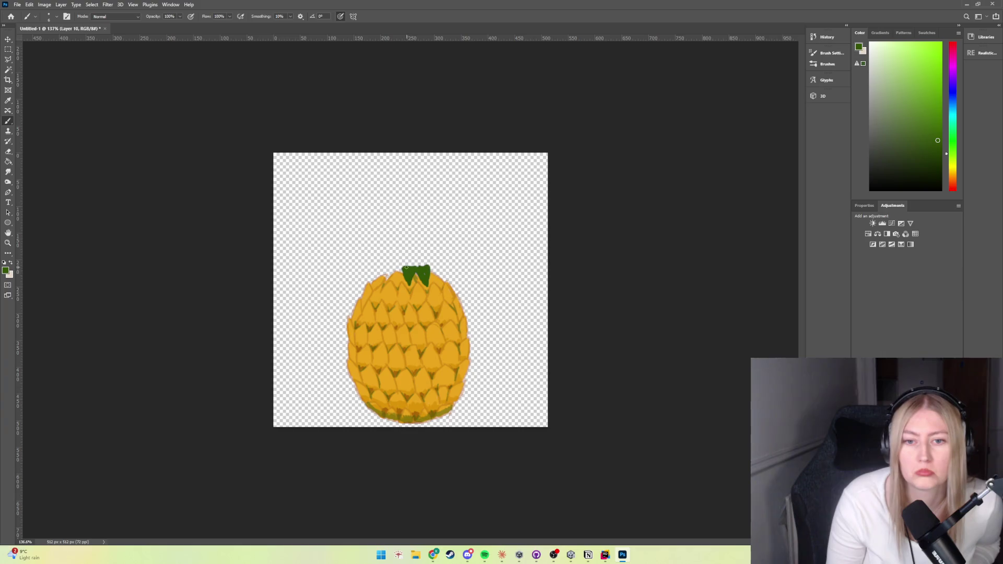
{"action": "mouse_move", "coordinate": [405, 270]}
{"action": "left_mouse_down"}
{"action": "mouse_move", "coordinate": [389, 274]}
{"action": "mouse_move", "coordinate": [402, 268]}
{"action": "left_mouse_up"}
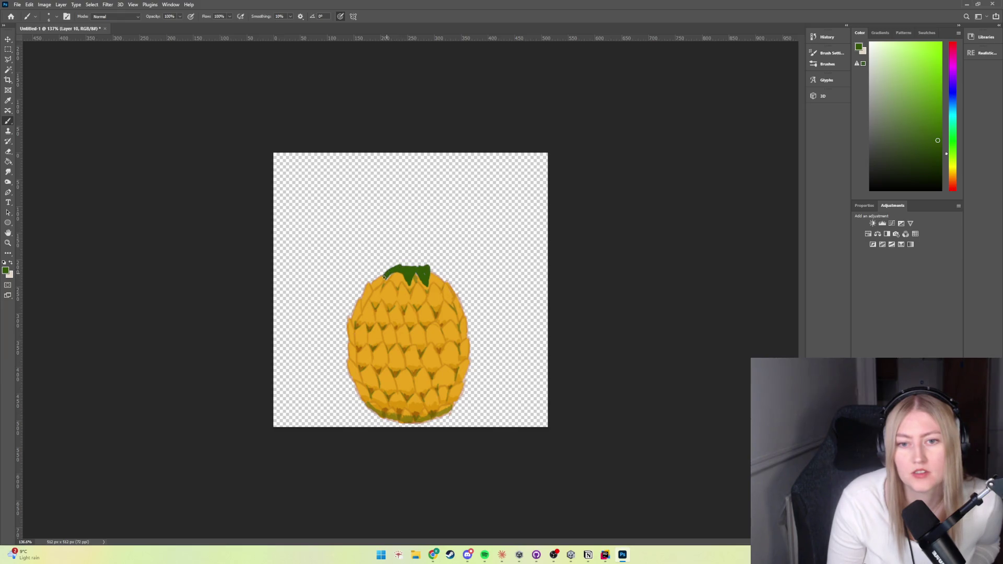
{"action": "key", "text": "ctrl+z"}
{"action": "key", "text": "ctrl+z"}
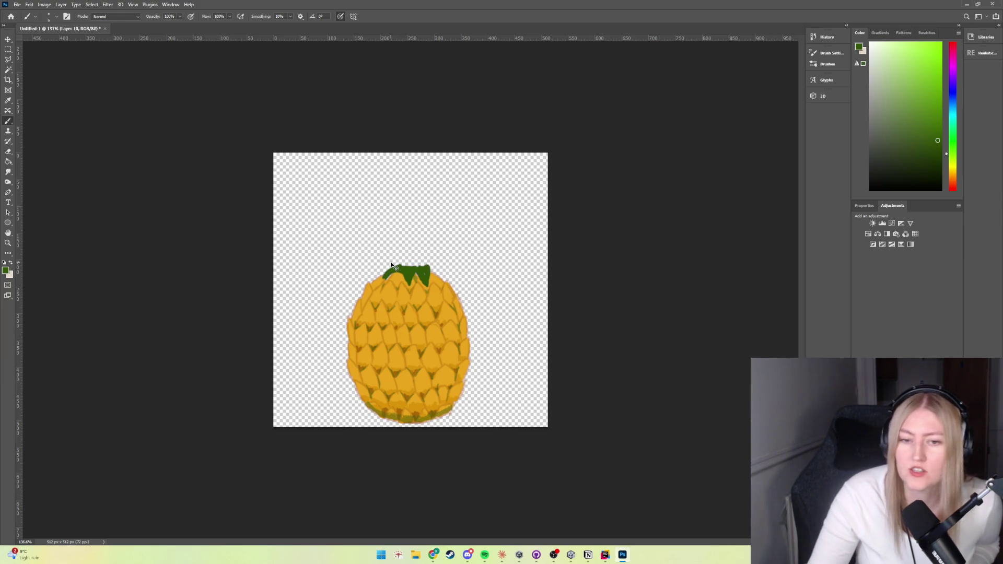
Remove the crown stub and outline thin leaves curving up at the top-left
{"action": "key", "text": "ctrl+z"}
{"action": "key", "text": "ctrl+z"}
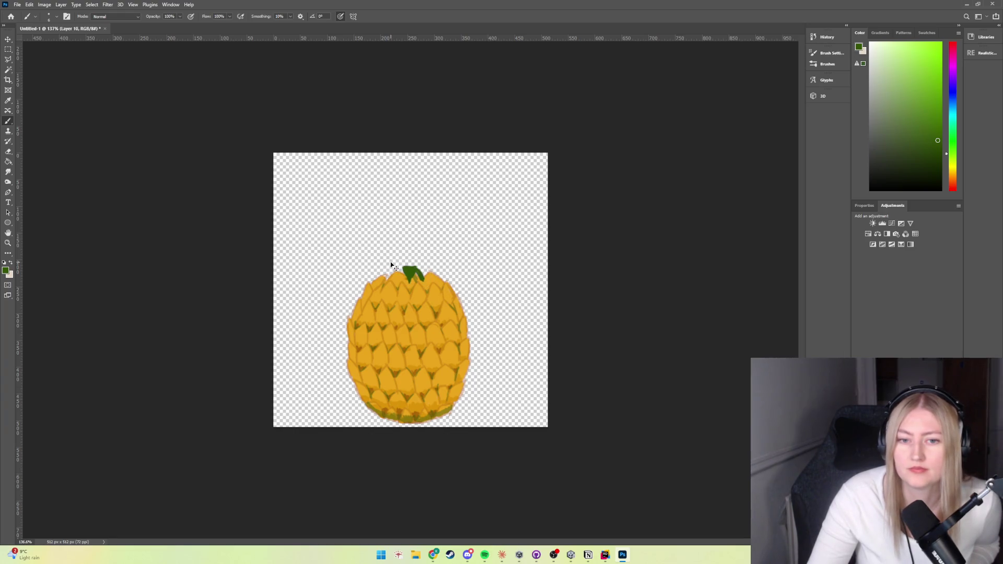
{"action": "key", "text": "ctrl+z"}
{"action": "key", "text": "ctrl+z"}
{"action": "key", "text": "ctrl+z"}
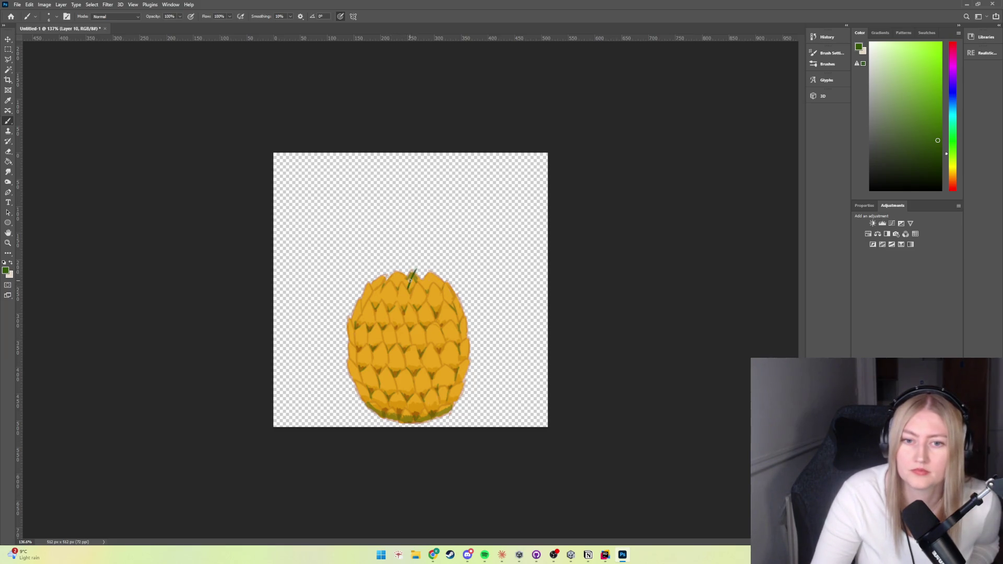
{"action": "left_click_drag", "start_coordinate": [405, 279], "coordinate": [401, 265]}
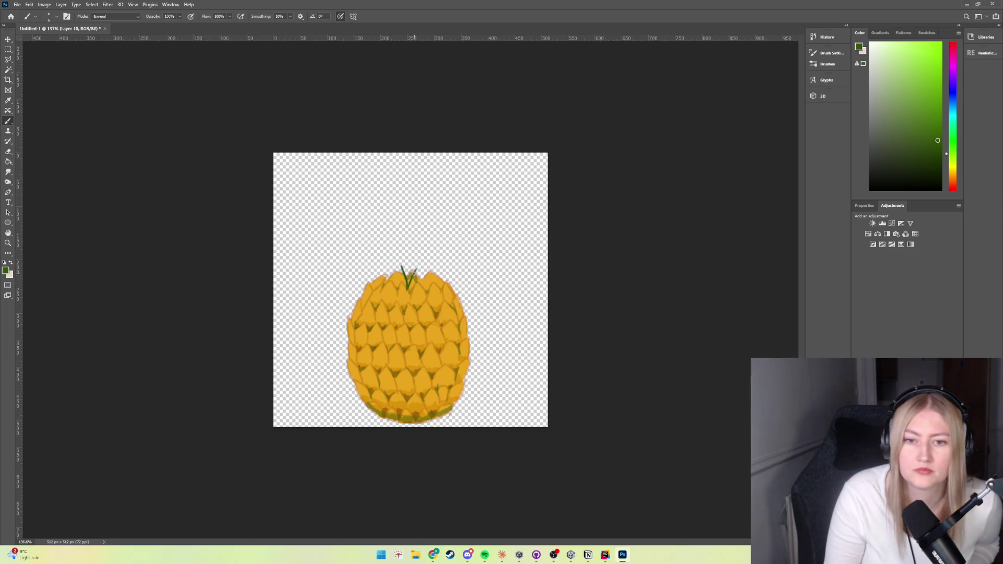
{"action": "left_click_drag", "start_coordinate": [423, 271], "coordinate": [430, 286]}
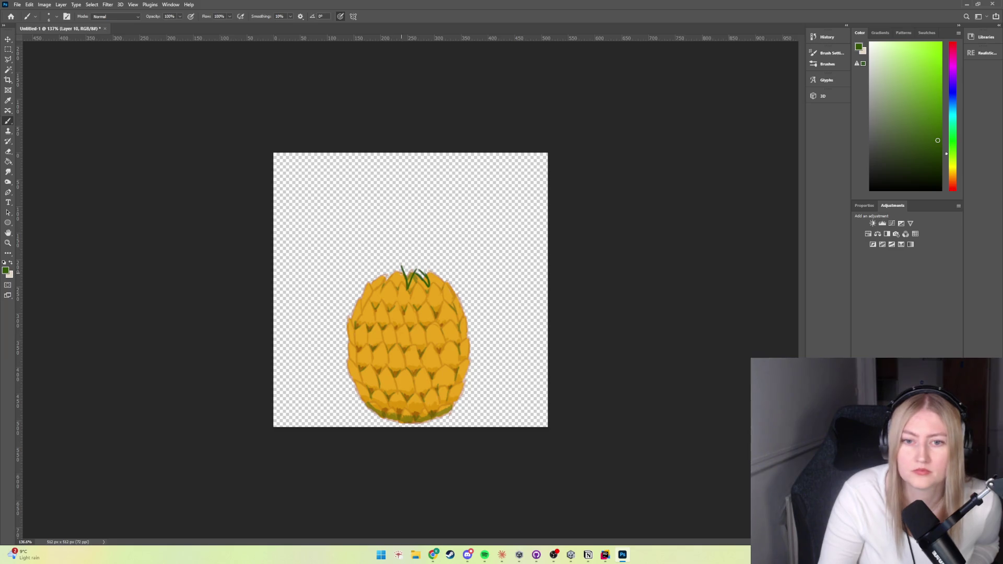
{"action": "left_click_drag", "start_coordinate": [378, 280], "coordinate": [402, 266]}
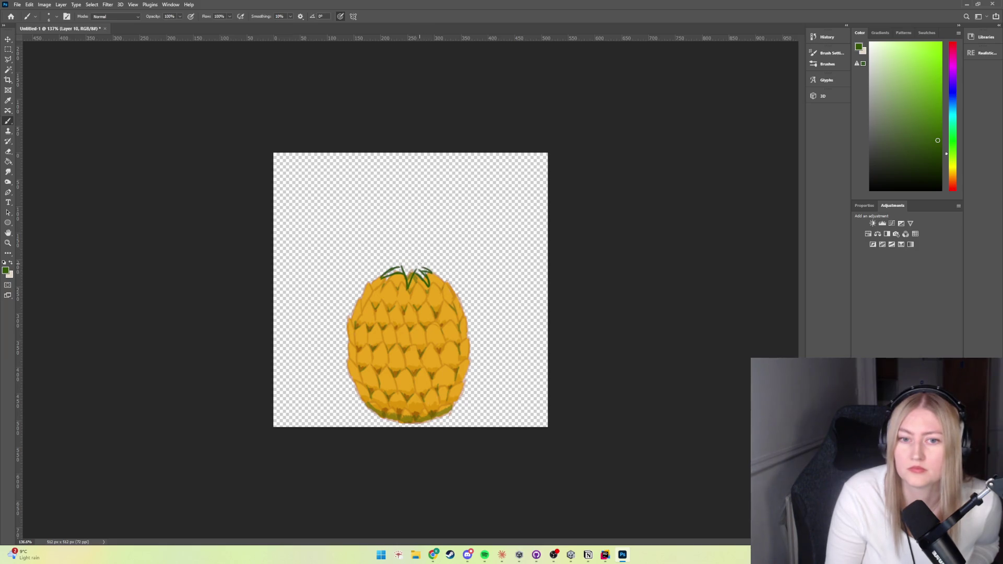
Outline tall leaves arching up and to the right, plus the inner left leaves
{"action": "left_click_drag", "start_coordinate": [424, 262], "coordinate": [443, 272]}
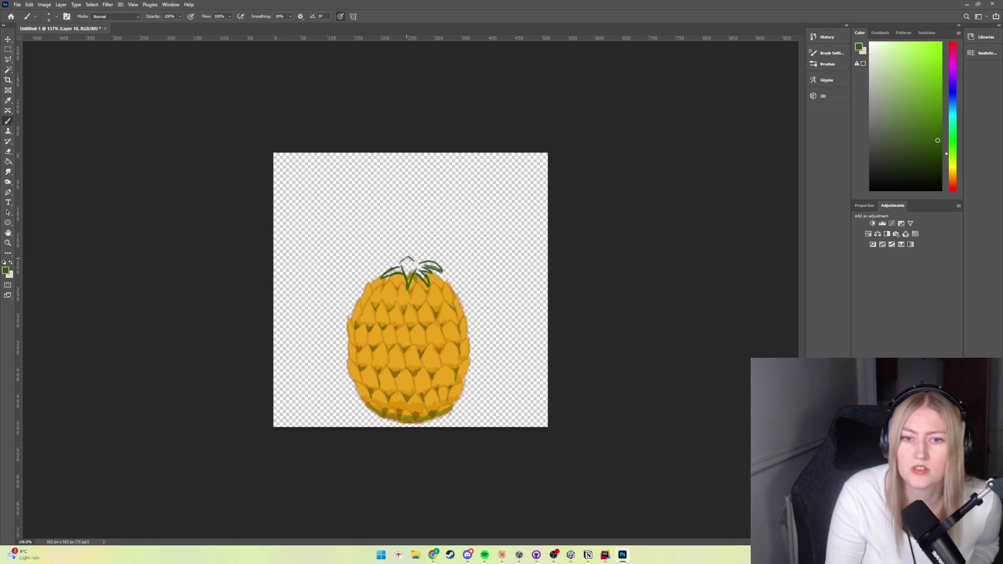
{"action": "mouse_move", "coordinate": [412, 256]}
{"action": "left_mouse_down"}
{"action": "mouse_move", "coordinate": [435, 244]}
{"action": "mouse_move", "coordinate": [419, 266]}
{"action": "left_mouse_up"}
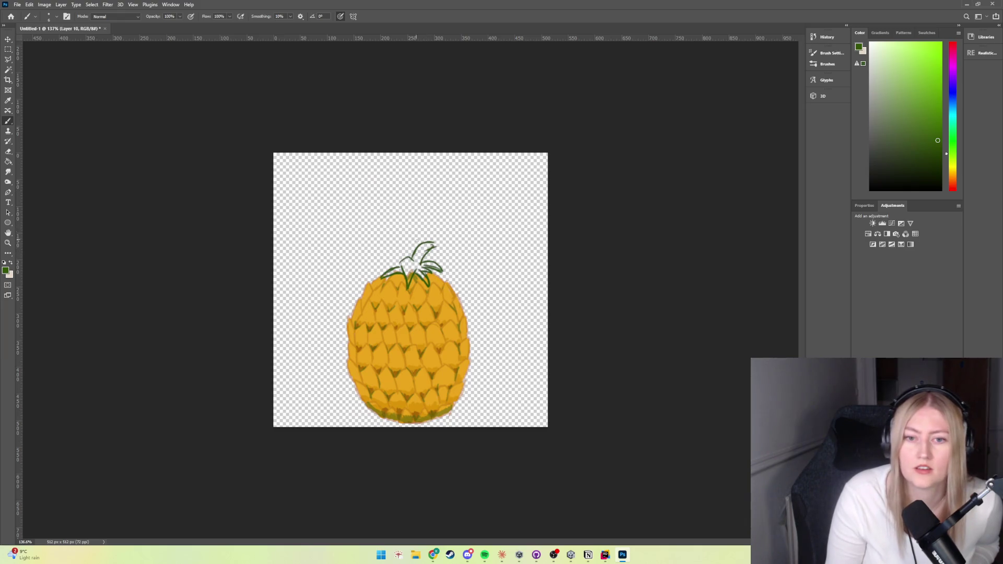
{"action": "left_click_drag", "start_coordinate": [429, 245], "coordinate": [442, 250]}
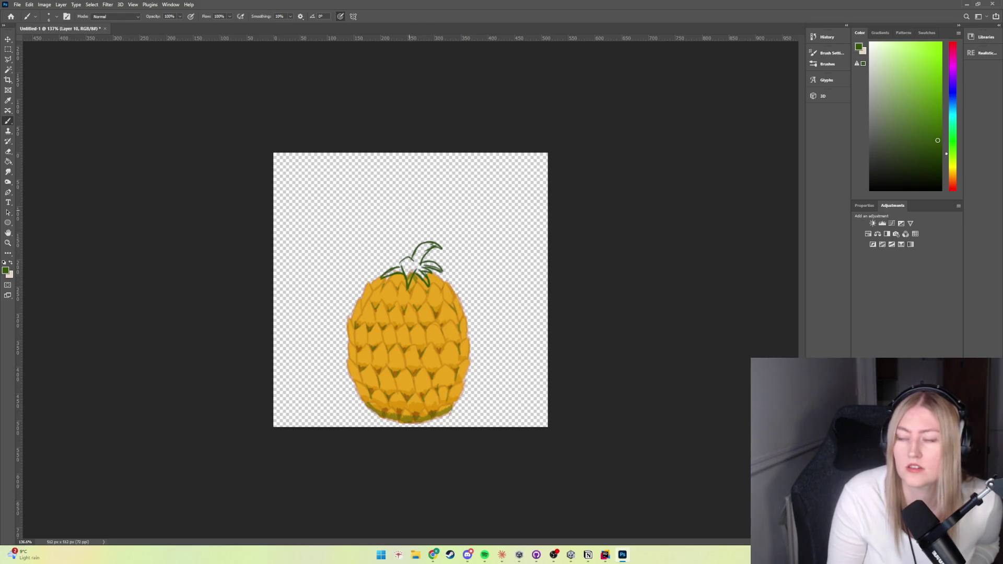
{"action": "mouse_move", "coordinate": [433, 236]}
{"action": "left_mouse_down"}
{"action": "mouse_move", "coordinate": [452, 234]}
{"action": "mouse_move", "coordinate": [463, 249]}
{"action": "mouse_move", "coordinate": [454, 230]}
{"action": "mouse_move", "coordinate": [376, 261]}
{"action": "left_mouse_up"}
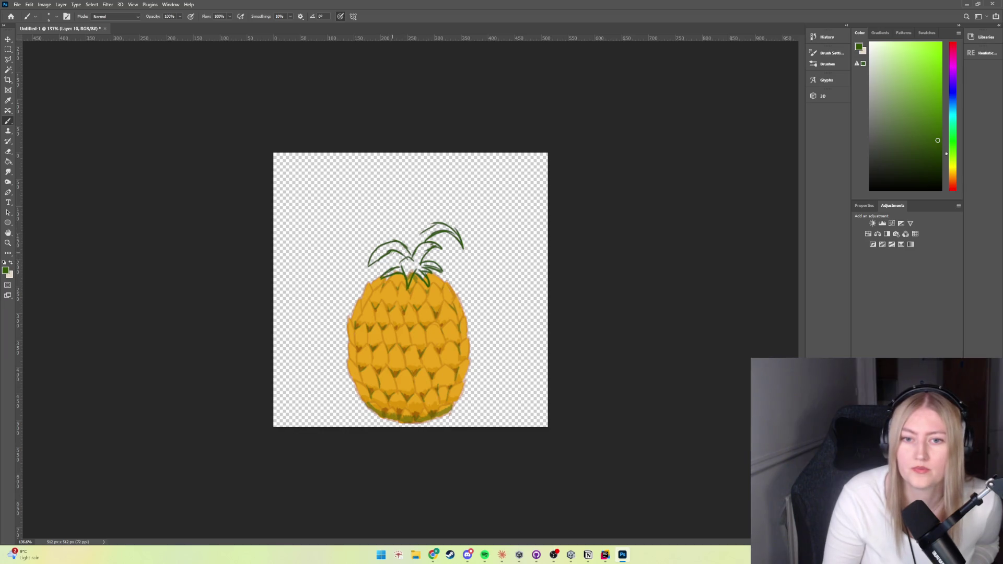
{"action": "left_click_drag", "start_coordinate": [394, 250], "coordinate": [381, 267]}
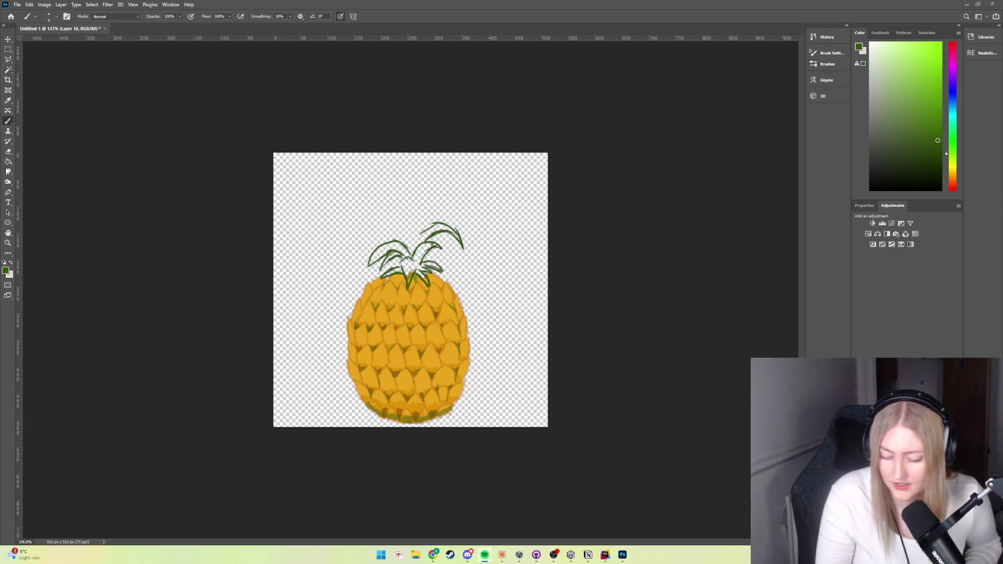
{"action": "key", "text": "ctrl+z"}
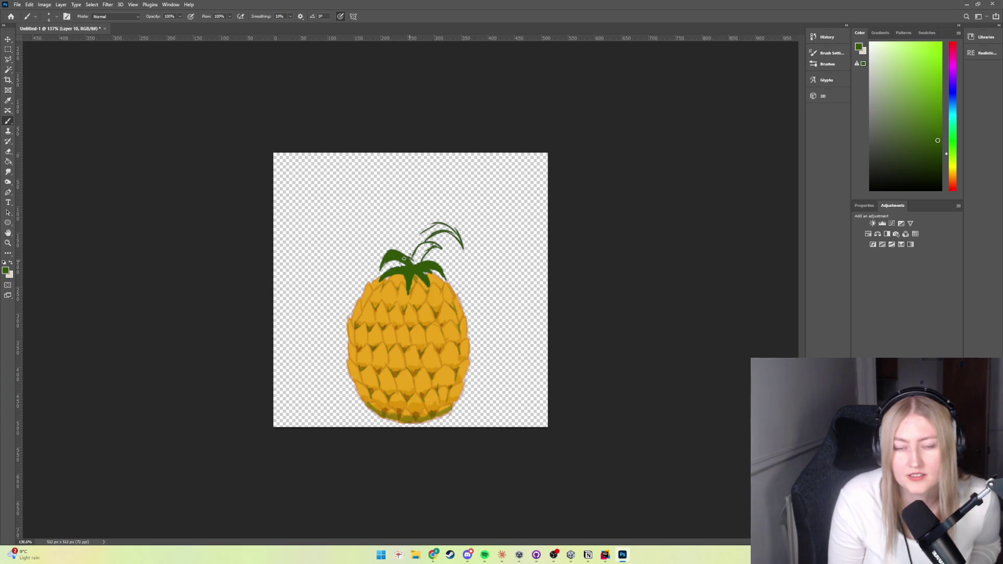
Fill the central leaves with solid dark green and add a leaf rising up-left
{"action": "left_click_drag", "start_coordinate": [417, 259], "coordinate": [425, 251]}
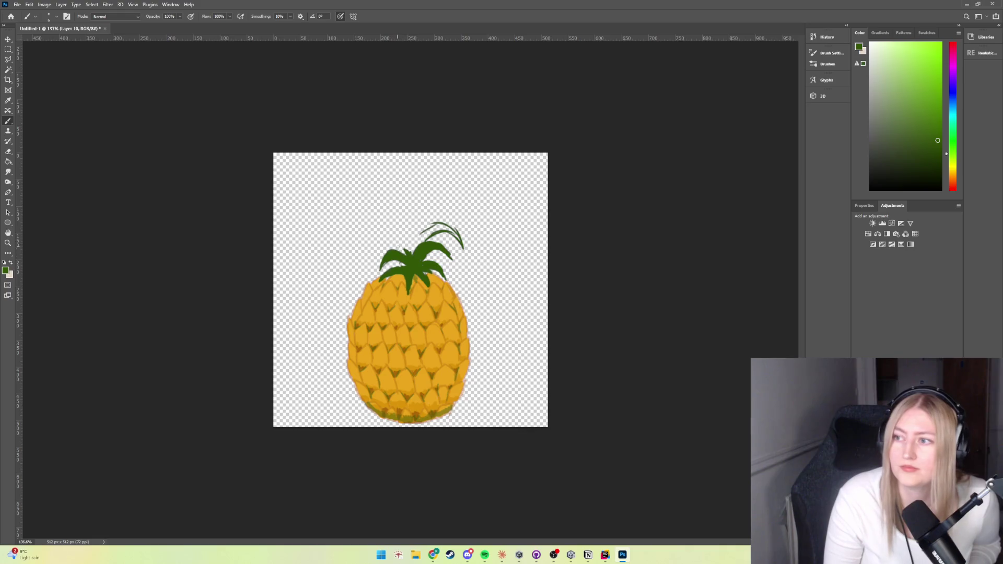
{"action": "left_click_drag", "start_coordinate": [411, 258], "coordinate": [381, 208]}
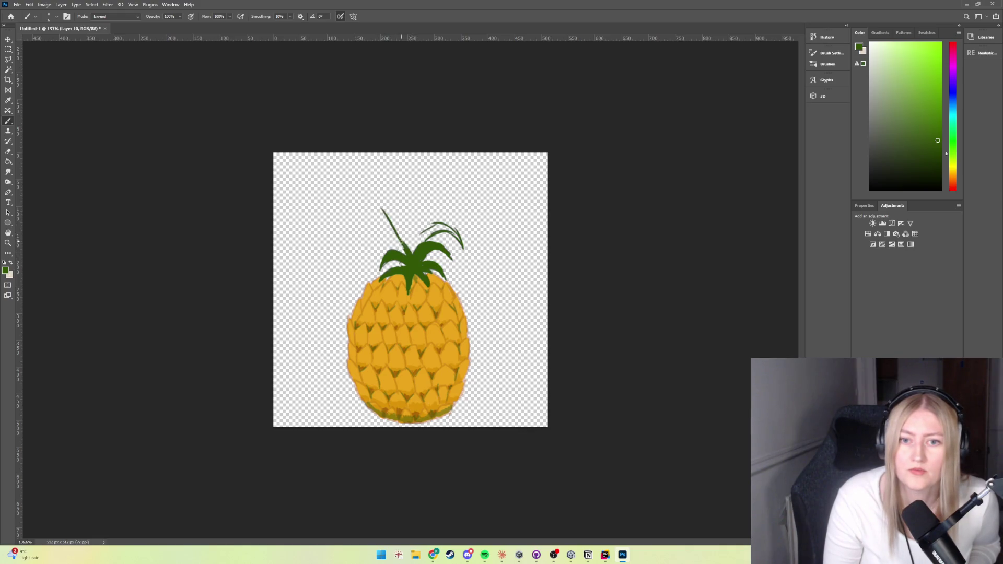
Thicken and extend the upper-left leaf, fill the crown centre, and lengthen the centre leaf
{"action": "left_click_drag", "start_coordinate": [409, 260], "coordinate": [383, 215]}
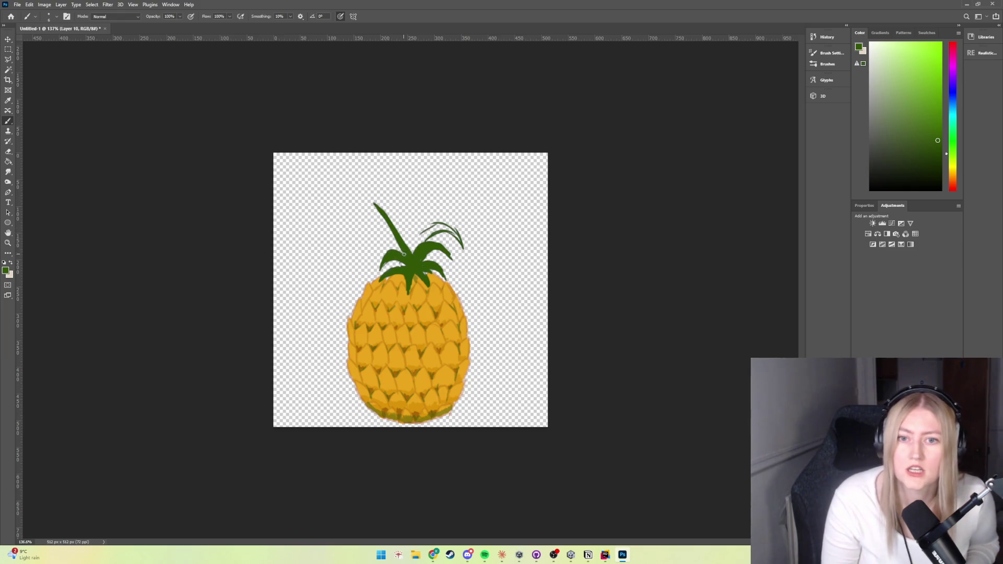
{"action": "mouse_move", "coordinate": [379, 229]}
{"action": "left_mouse_down"}
{"action": "mouse_move", "coordinate": [356, 232]}
{"action": "mouse_move", "coordinate": [386, 236]}
{"action": "left_mouse_up"}
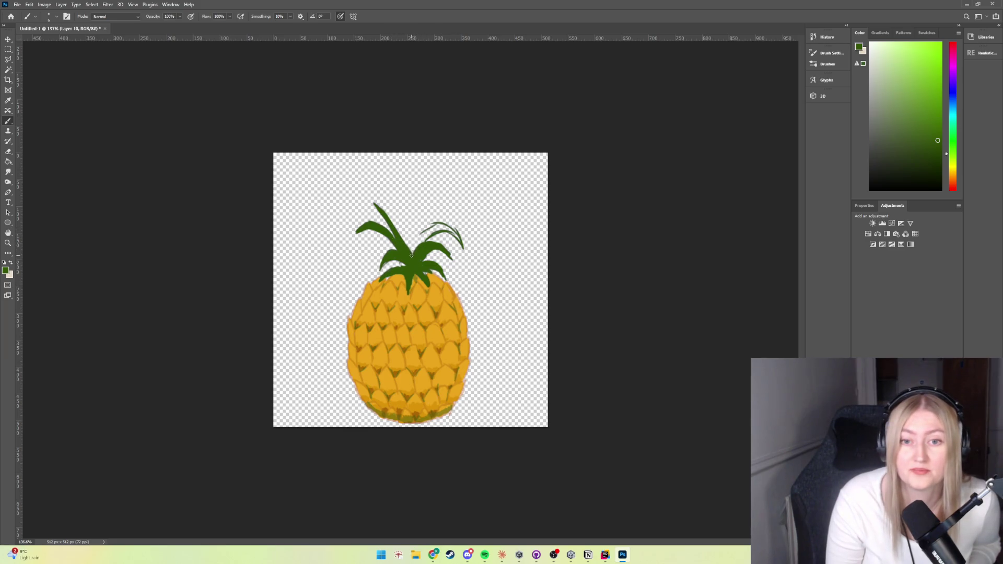
{"action": "left_click_drag", "start_coordinate": [409, 253], "coordinate": [375, 204]}
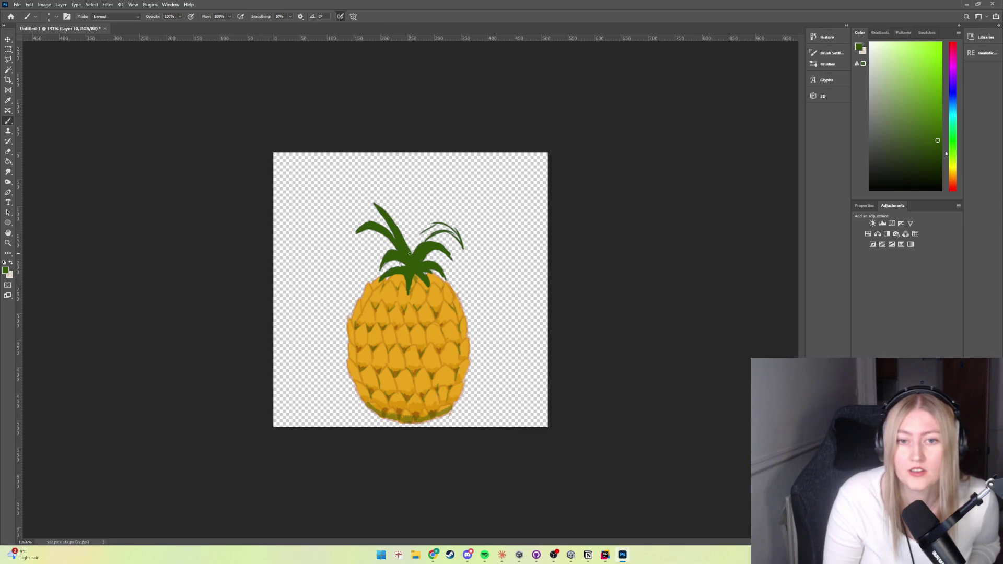
{"action": "mouse_move", "coordinate": [412, 236]}
{"action": "left_mouse_down"}
{"action": "mouse_move", "coordinate": [414, 254]}
{"action": "mouse_move", "coordinate": [404, 199]}
{"action": "mouse_move", "coordinate": [408, 253]}
{"action": "mouse_move", "coordinate": [408, 219]}
{"action": "mouse_move", "coordinate": [404, 234]}
{"action": "left_mouse_up"}
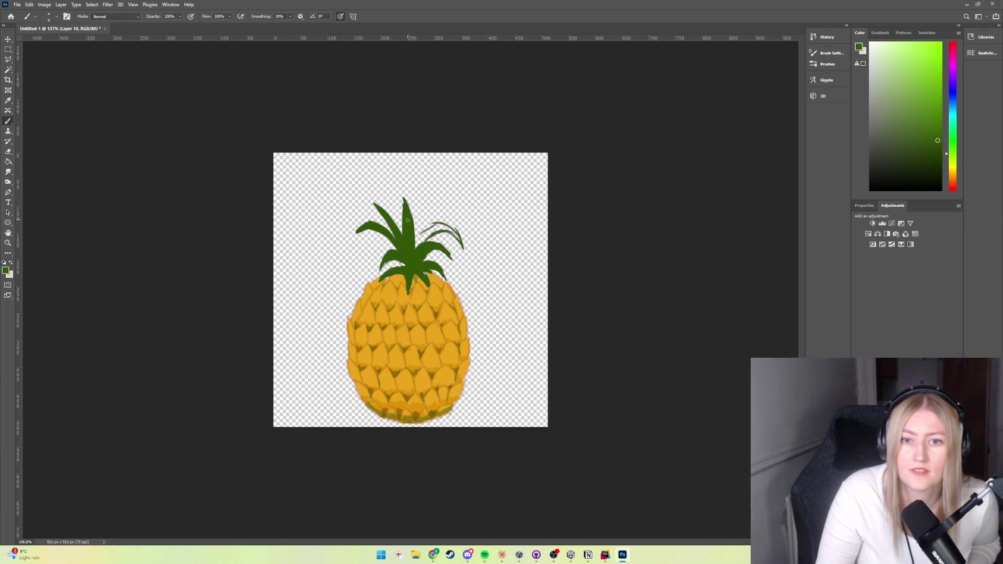
{"action": "mouse_move", "coordinate": [404, 218]}
{"action": "left_mouse_down"}
{"action": "mouse_move", "coordinate": [403, 197]}
{"action": "mouse_move", "coordinate": [423, 199]}
{"action": "left_mouse_up"}
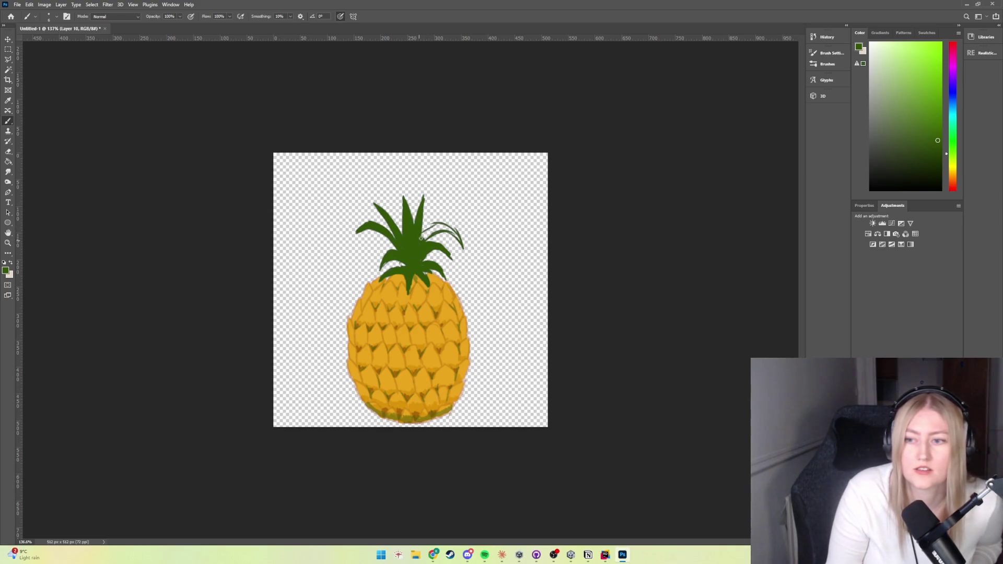
Thicken and extend the right crown leaves upward, and fill out the left leaves
{"action": "mouse_move", "coordinate": [444, 229]}
{"action": "left_mouse_down"}
{"action": "mouse_move", "coordinate": [457, 239]}
{"action": "mouse_move", "coordinate": [425, 236]}
{"action": "left_mouse_up"}
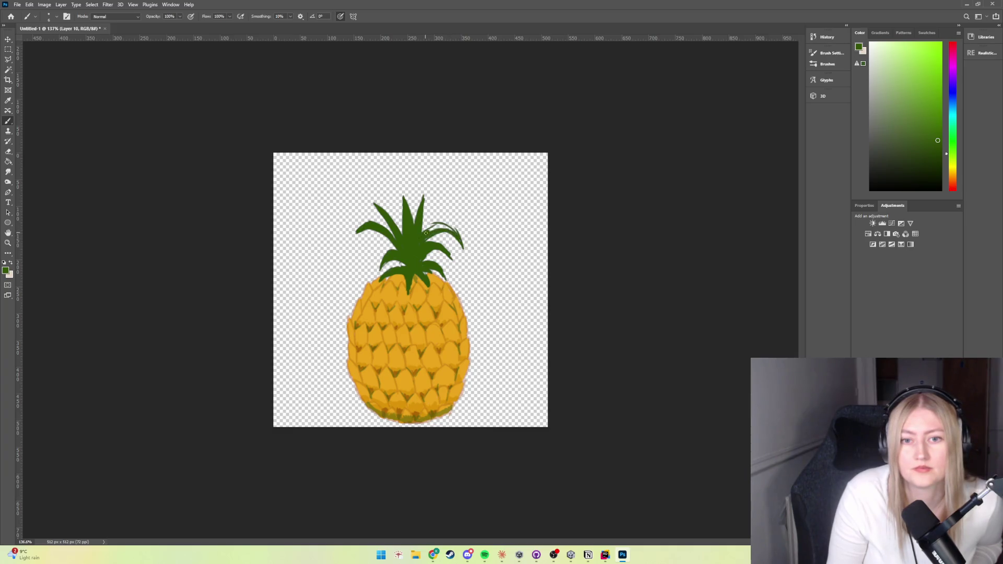
{"action": "left_click_drag", "start_coordinate": [457, 231], "coordinate": [442, 224]}
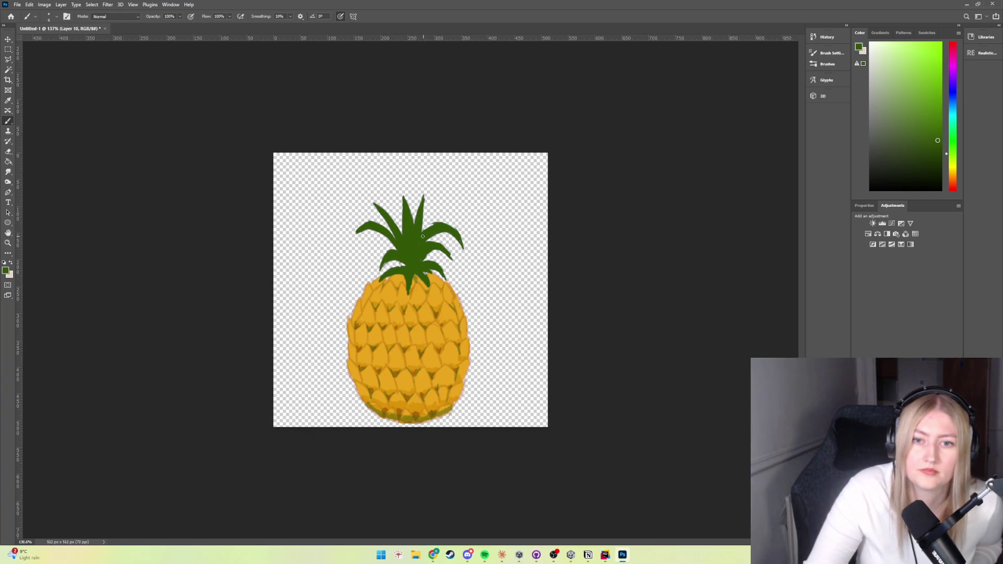
{"action": "left_click_drag", "start_coordinate": [426, 228], "coordinate": [434, 213]}
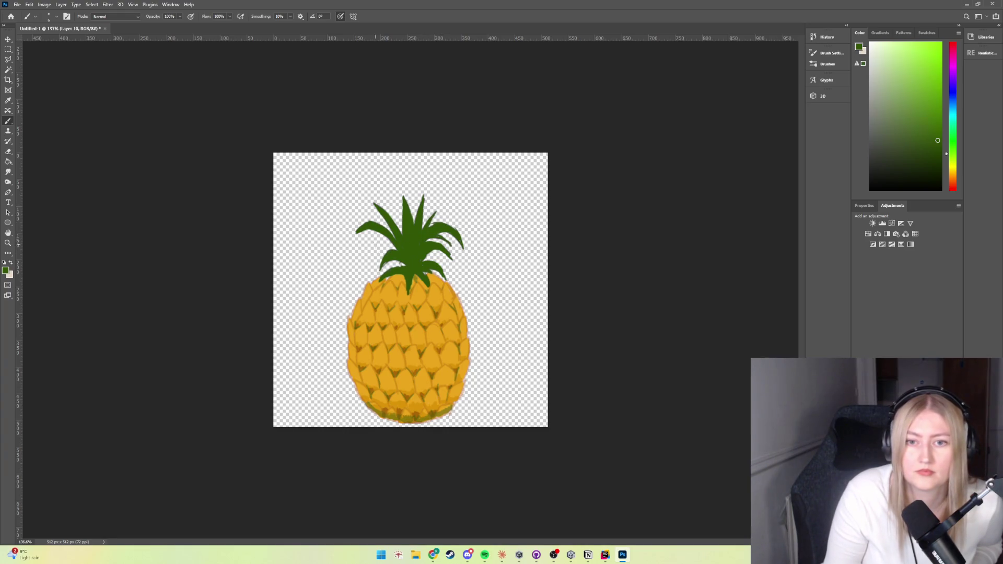
{"action": "left_click_drag", "start_coordinate": [376, 254], "coordinate": [386, 244]}
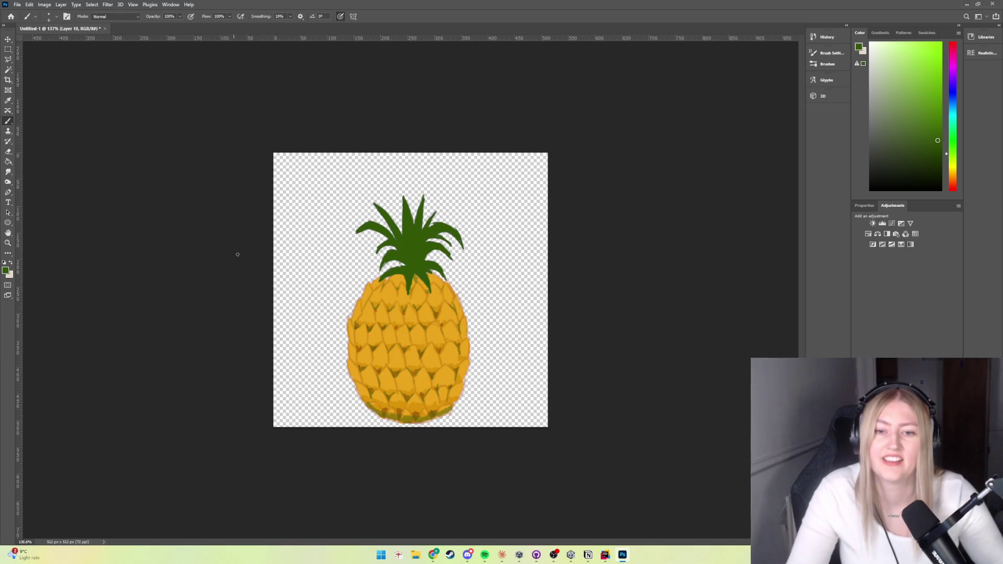
Paint two more dark green leaves reaching down over the pineapple's top
{"action": "scroll", "coordinate": [459, 292], "scroll_direction": "down", "scroll_amount": 3}
{"action": "scroll", "coordinate": [446, 320], "scroll_direction": "down", "scroll_amount": 2}
{"action": "scroll", "coordinate": [423, 347], "scroll_direction": "up", "scroll_amount": 2}
{"action": "scroll", "coordinate": [423, 356], "scroll_direction": "up", "scroll_amount": 3}
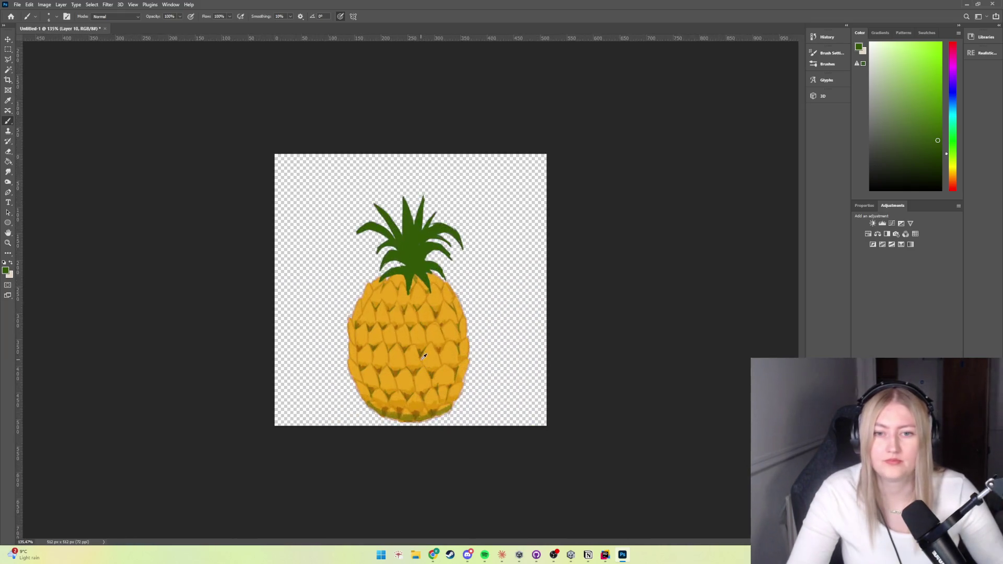
{"action": "scroll", "coordinate": [424, 356], "scroll_direction": "up", "scroll_amount": 2}
{"action": "scroll", "coordinate": [420, 360], "scroll_direction": "down", "scroll_amount": 1}
{"action": "scroll", "coordinate": [417, 364], "scroll_direction": "down", "scroll_amount": 1}
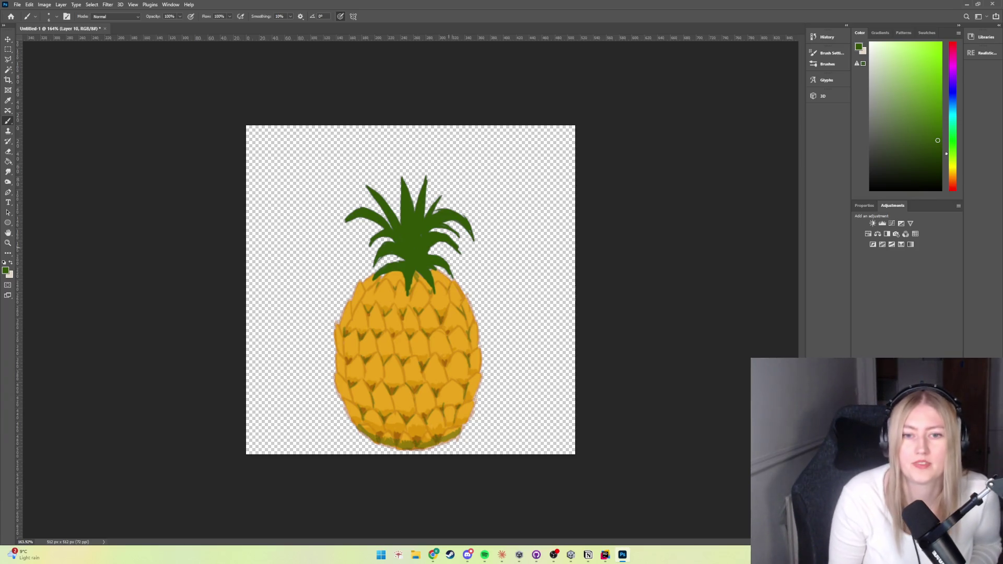
{"action": "left_click_drag", "start_coordinate": [452, 277], "coordinate": [463, 301]}
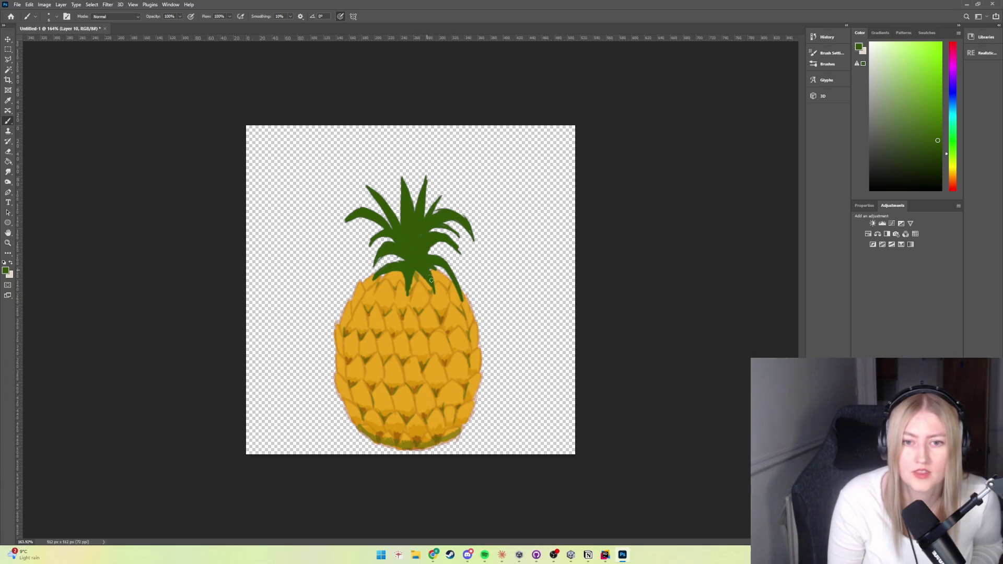
{"action": "left_click_drag", "start_coordinate": [433, 299], "coordinate": [422, 275]}
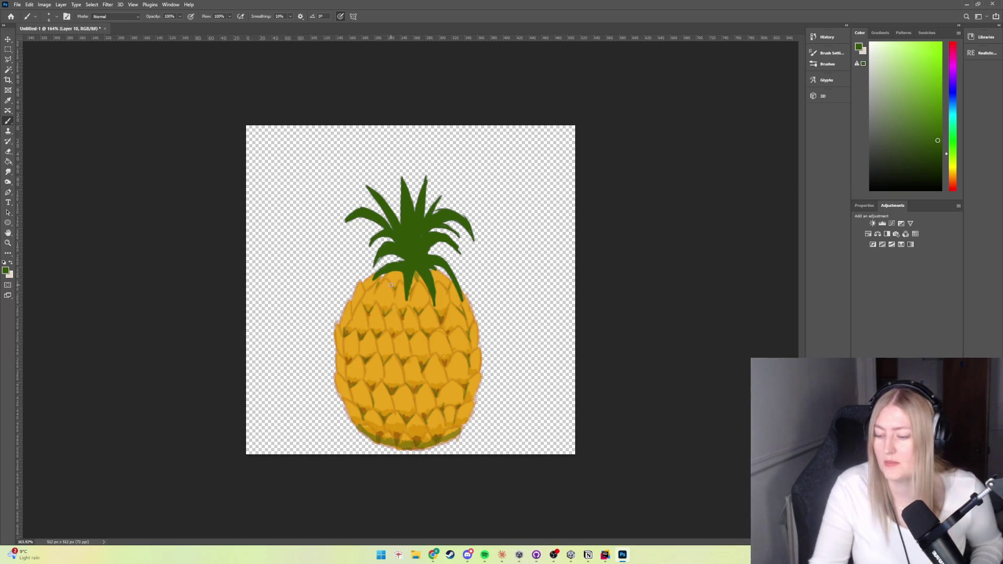
Erase stray green from a leaf tip, then return to the Brush tool
{"action": "left_click", "coordinate": [4, 152]}
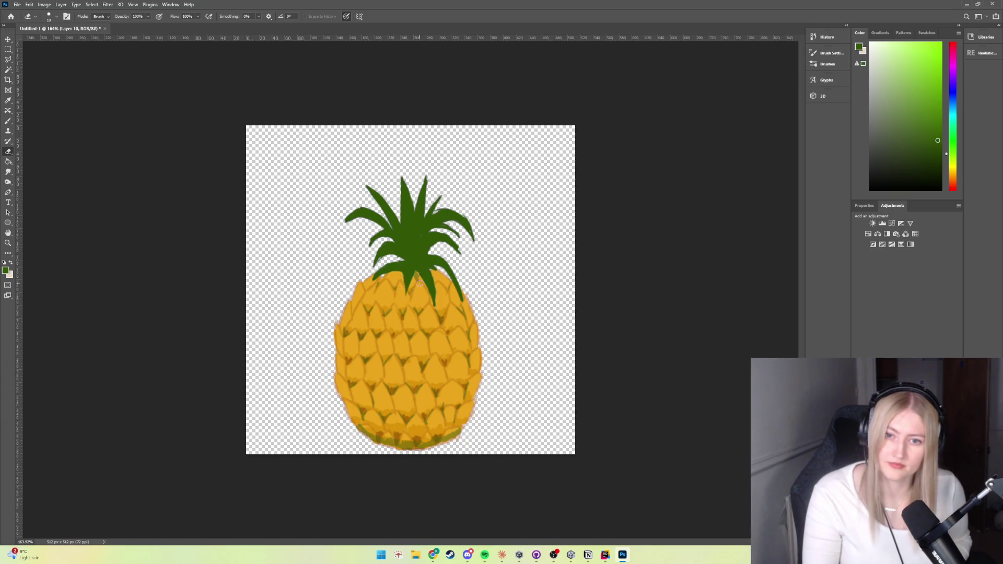
{"action": "left_click_drag", "start_coordinate": [436, 292], "coordinate": [433, 300]}
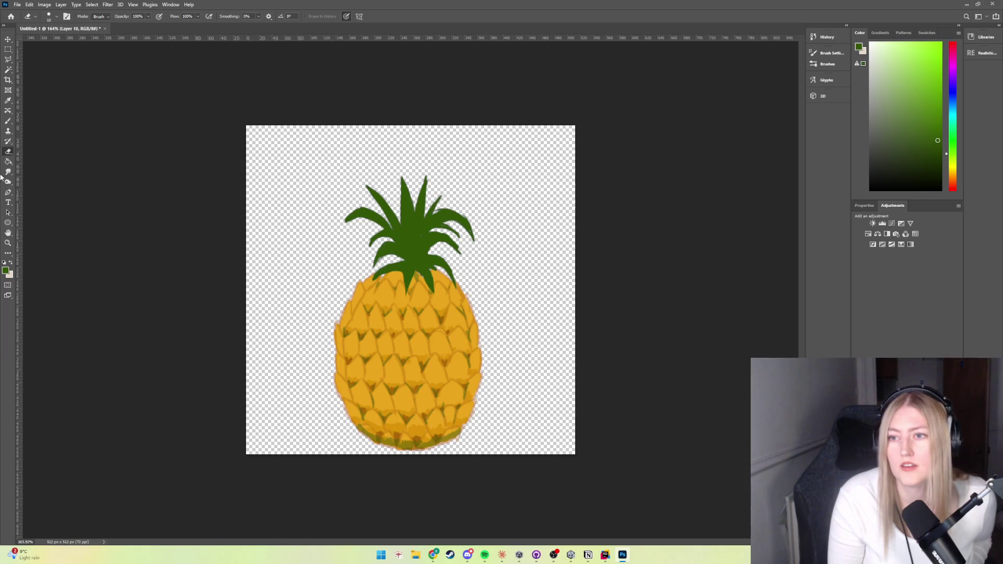
{"action": "left_click", "coordinate": [8, 121]}
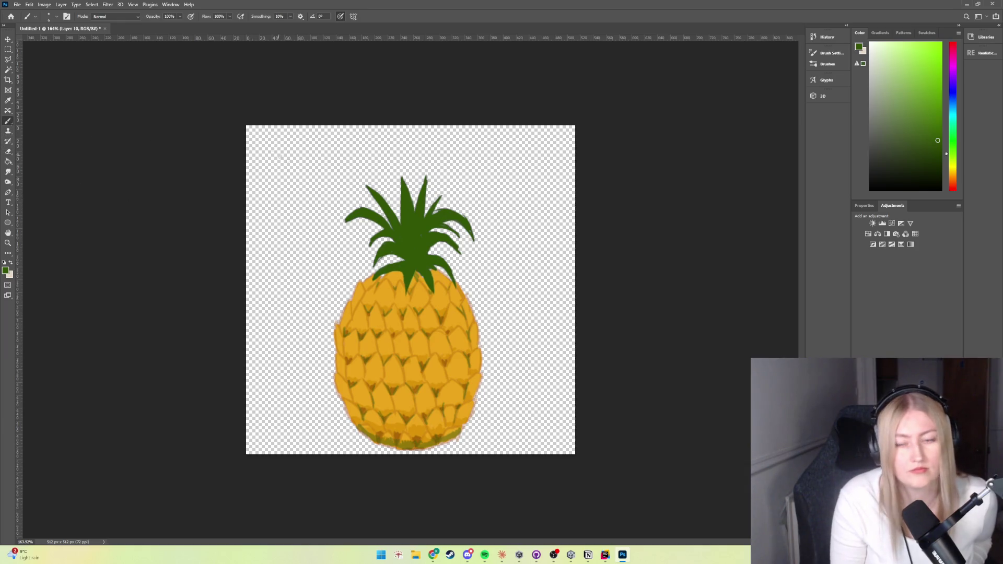
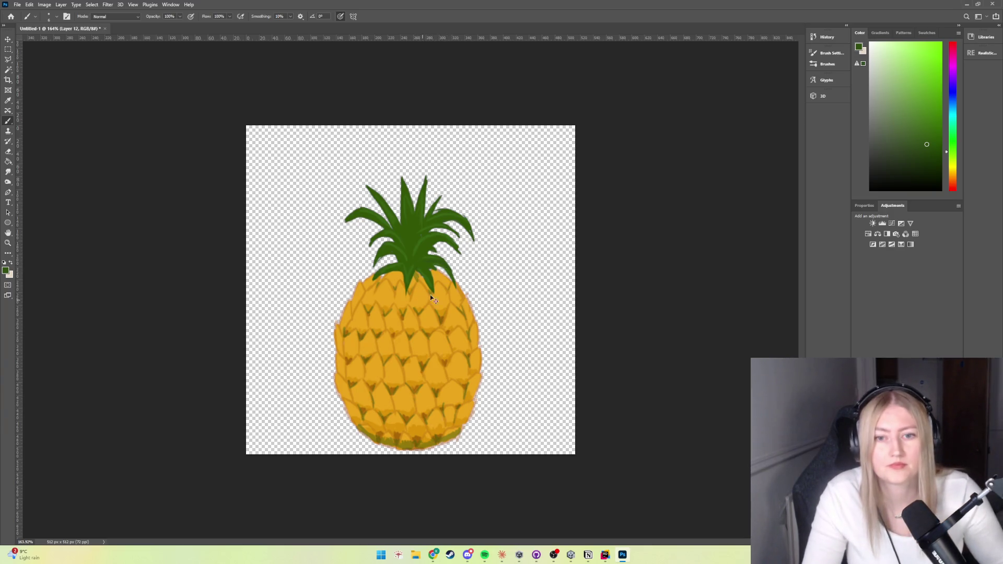
Choose a slightly darker green foreground colour in the Color panel for the pineapple leaves
{"action": "left_click", "coordinate": [927, 153]}
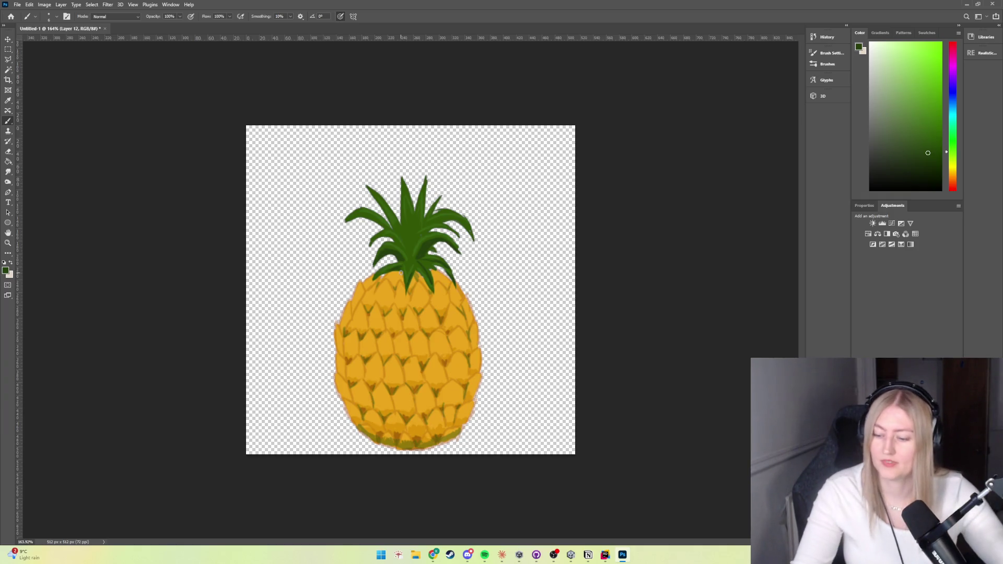
{"action": "scroll", "coordinate": [427, 340], "scroll_direction": "down", "scroll_amount": 3}
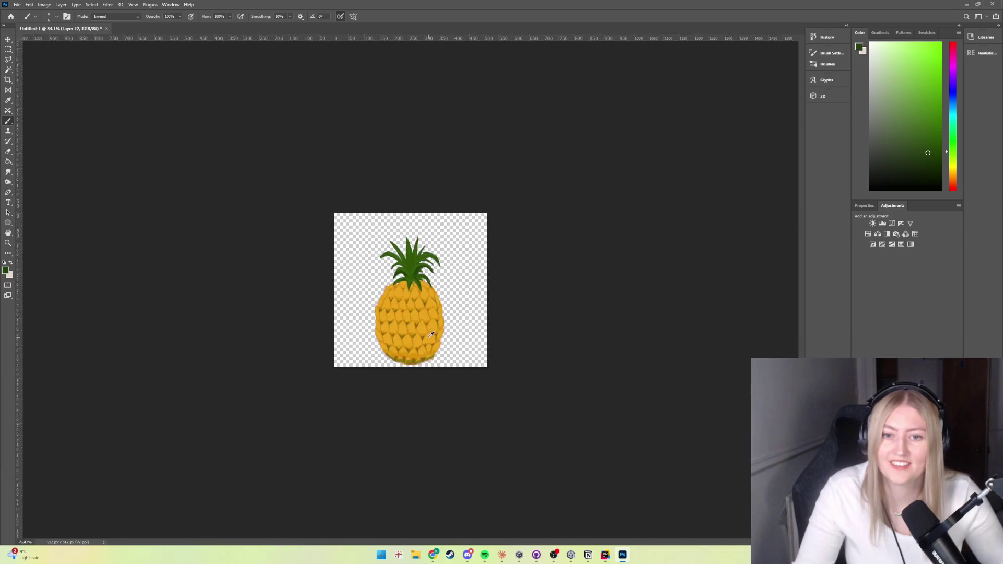
Brush a darker, slightly longer tip onto the pineapple's right-hand leaf
{"action": "scroll", "coordinate": [428, 340], "scroll_direction": "down", "scroll_amount": 3}
{"action": "scroll", "coordinate": [427, 341], "scroll_direction": "up", "scroll_amount": 3}
{"action": "scroll", "coordinate": [411, 250], "scroll_direction": "up", "scroll_amount": 3}
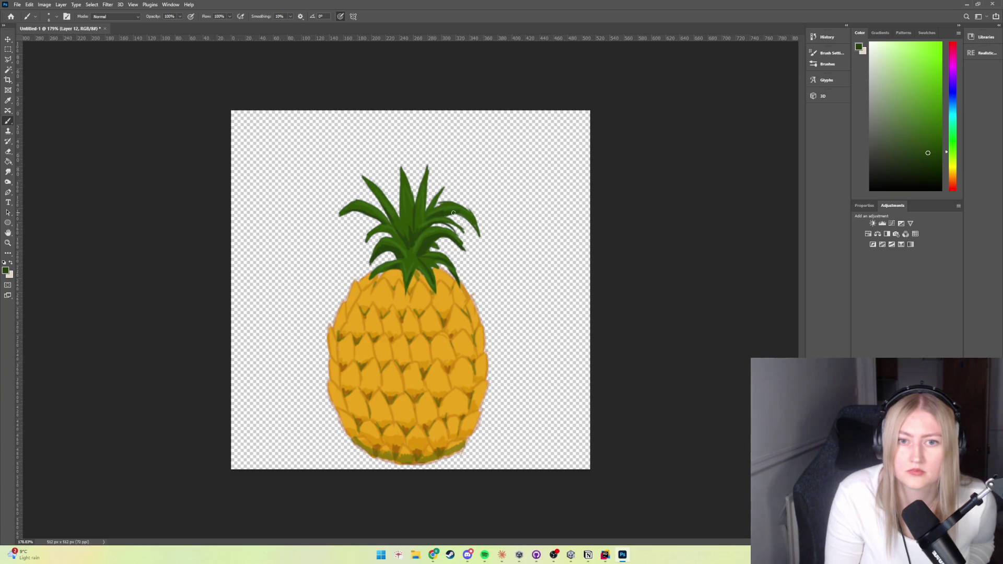
{"action": "left_click_drag", "start_coordinate": [467, 220], "coordinate": [481, 237]}
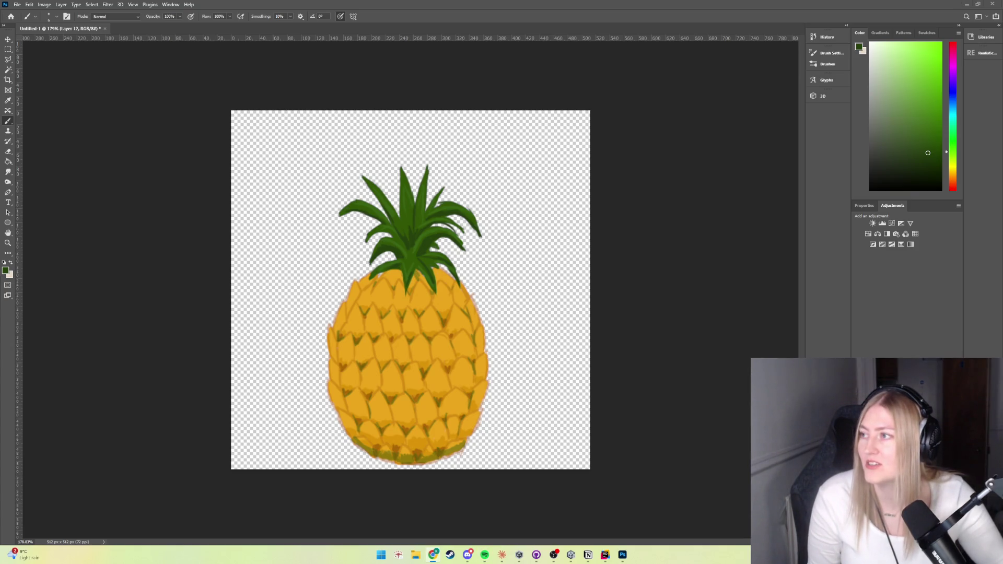
{"action": "key", "text": "alt+Tab"}
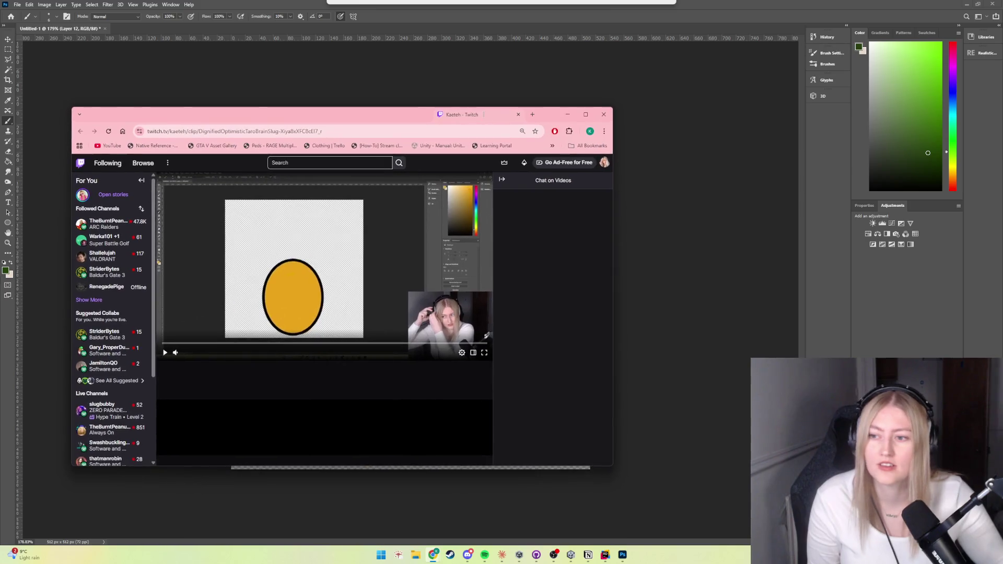
{"action": "left_click", "coordinate": [235, 345]}
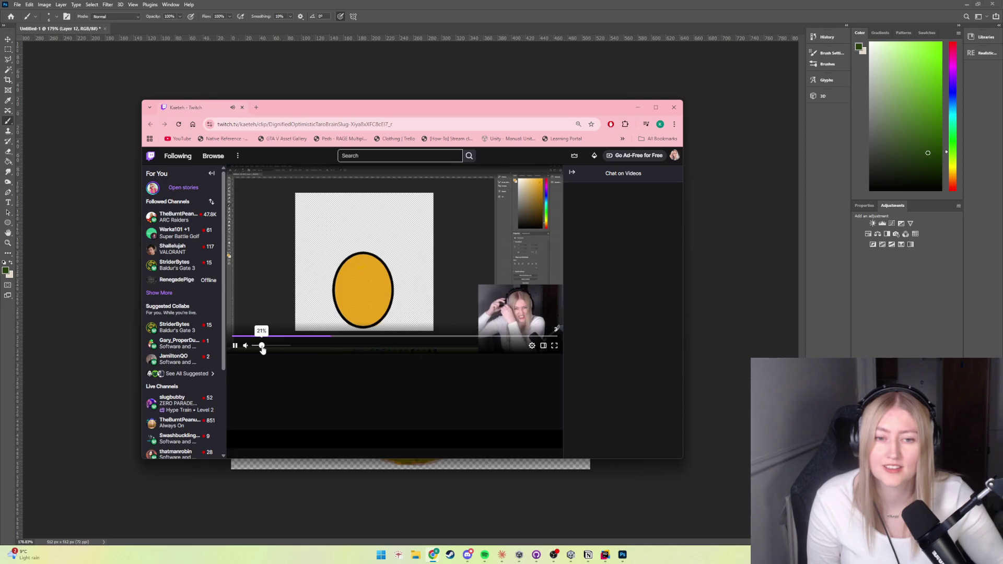
{"action": "left_click", "coordinate": [235, 345]}
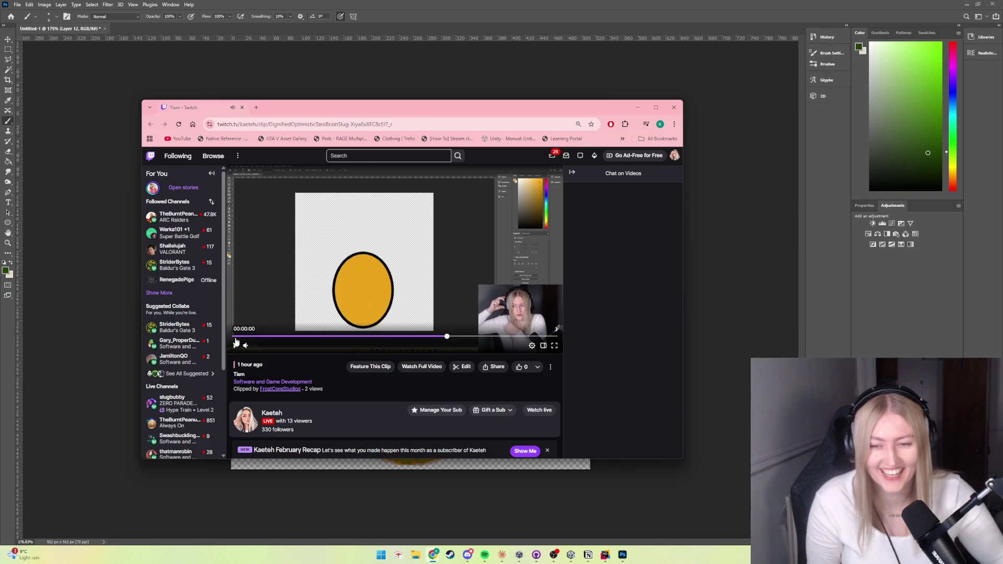
{"action": "left_click", "coordinate": [235, 337]}
{"action": "left_click", "coordinate": [235, 346]}
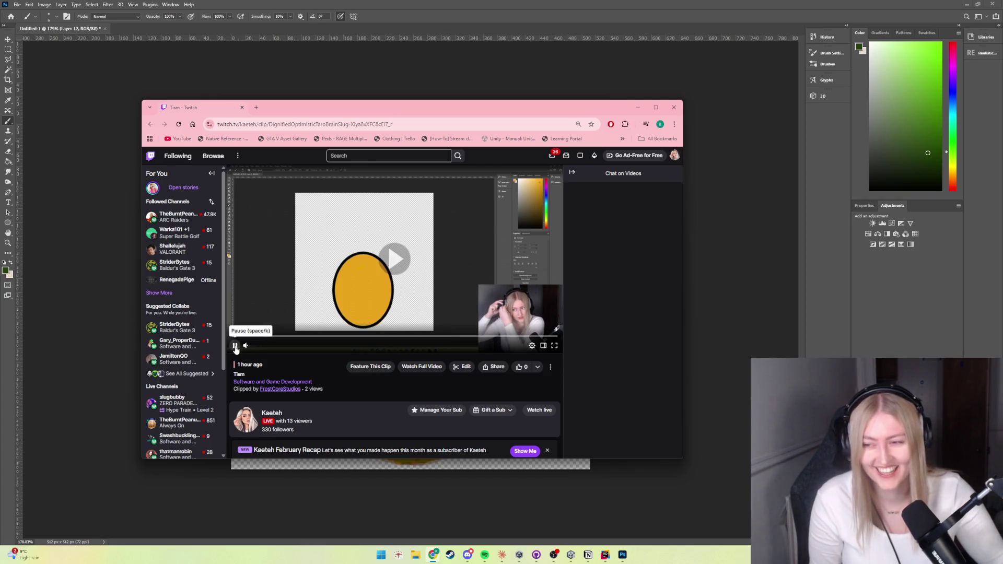
{"action": "left_click", "coordinate": [236, 346]}
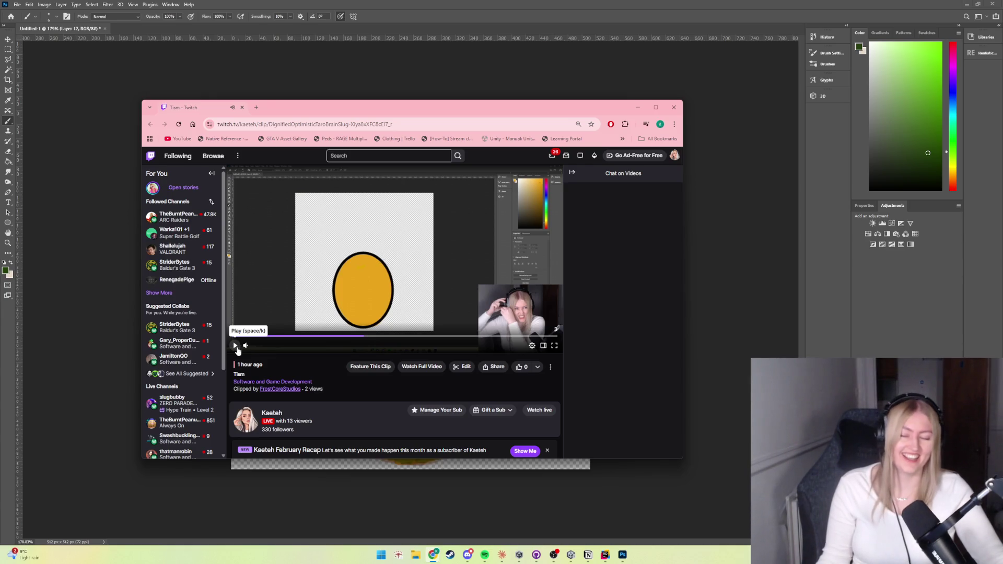
{"action": "left_click", "coordinate": [284, 337]}
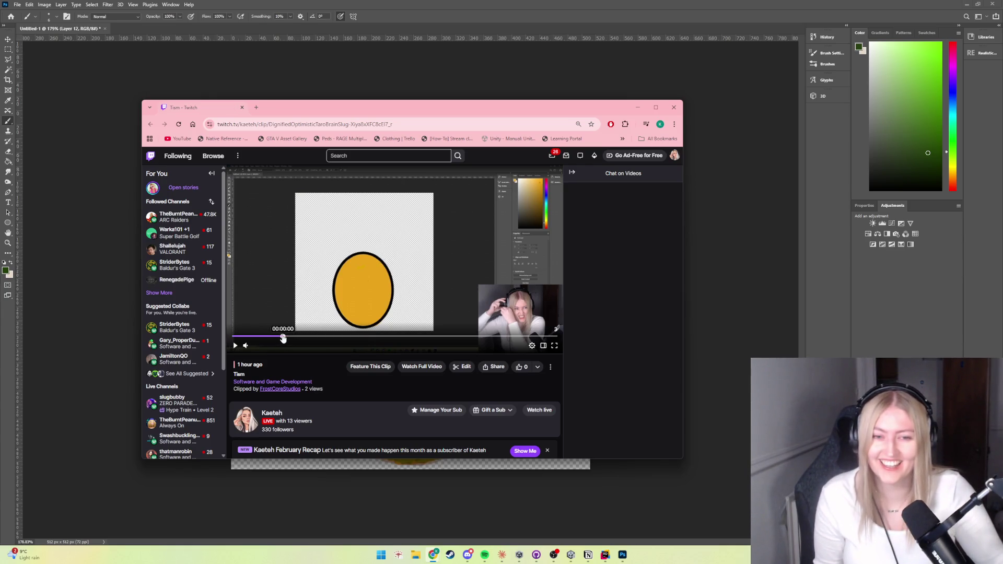
{"action": "double_click", "coordinate": [235, 330]}
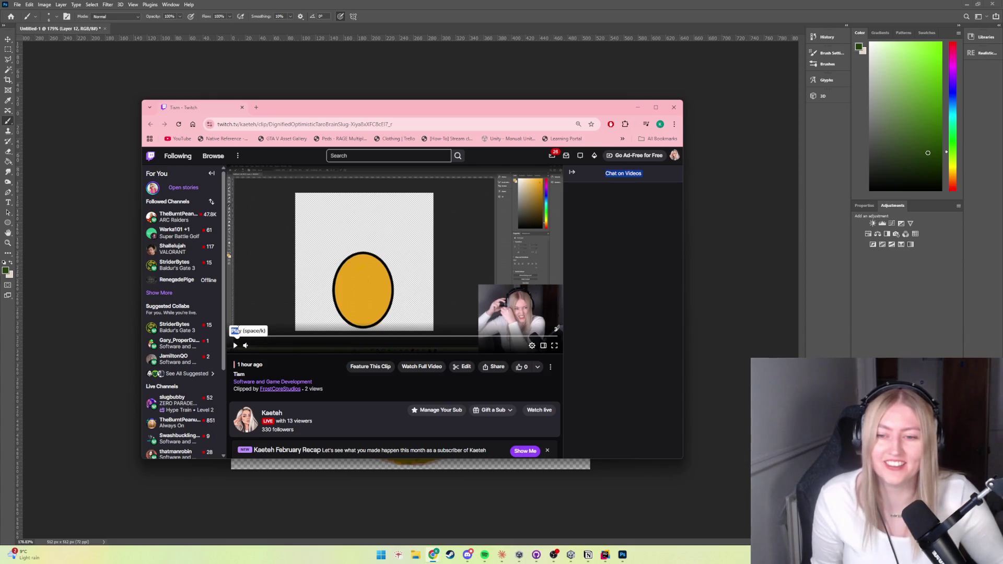
{"action": "left_click", "coordinate": [234, 346]}
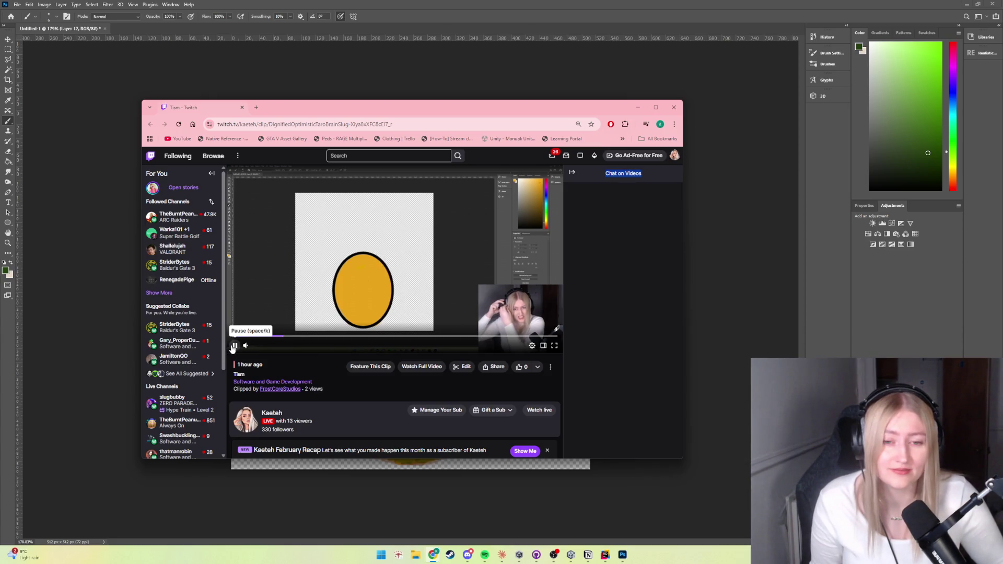
{"action": "left_click", "coordinate": [234, 346]}
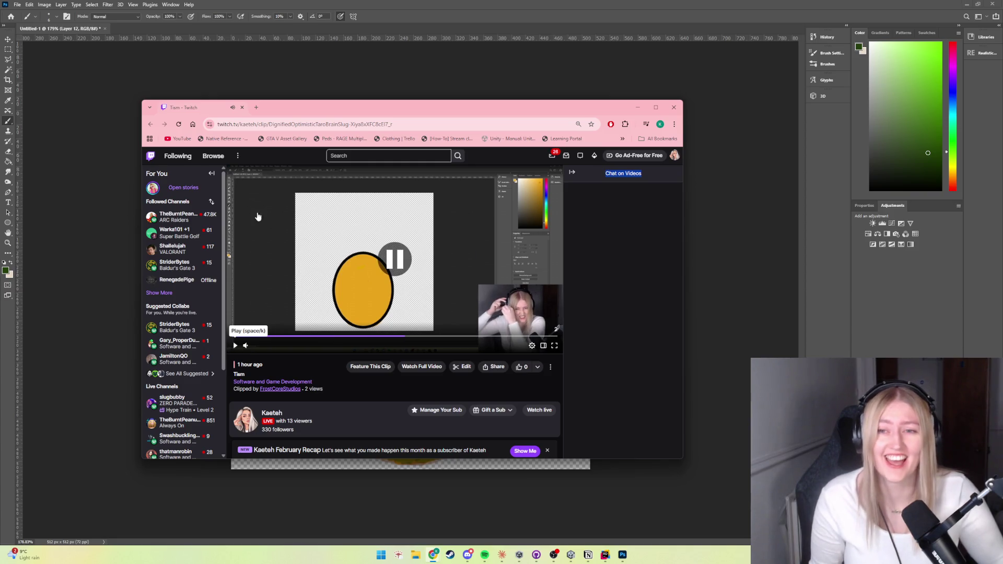
{"action": "left_click", "coordinate": [243, 107]}
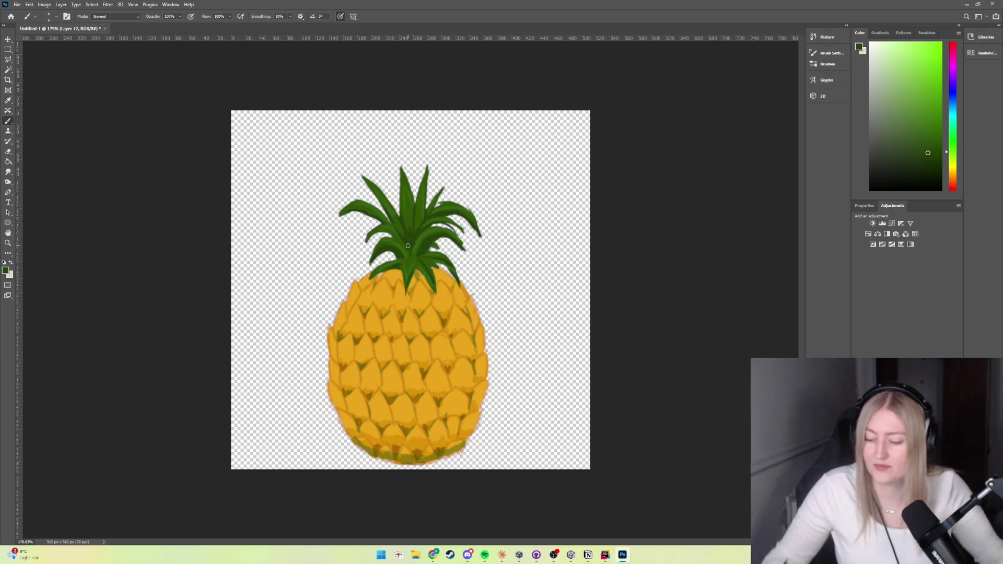
Select the pineapple leaves' layer and sample their green colour
{"action": "scroll", "coordinate": [452, 282], "scroll_direction": "down", "scroll_amount": 3}
{"action": "scroll", "coordinate": [453, 283], "scroll_direction": "up", "scroll_amount": 2}
{"action": "scroll", "coordinate": [453, 282], "scroll_direction": "down", "scroll_amount": 2}
{"action": "scroll", "coordinate": [439, 340], "scroll_direction": "down", "scroll_amount": 3}
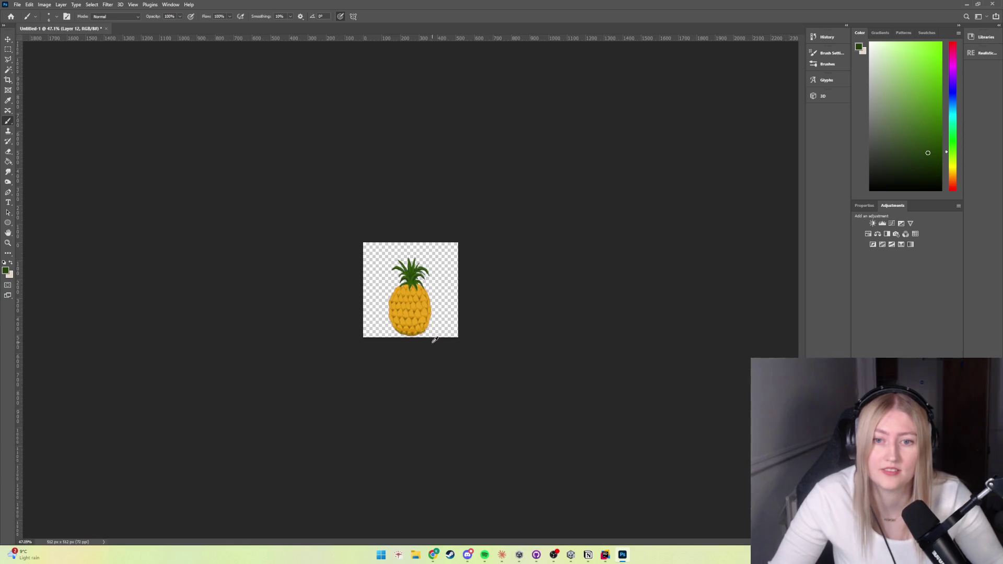
{"action": "scroll", "coordinate": [421, 370], "scroll_direction": "up", "scroll_amount": 5}
{"action": "scroll", "coordinate": [421, 370], "scroll_direction": "up", "scroll_amount": 3}
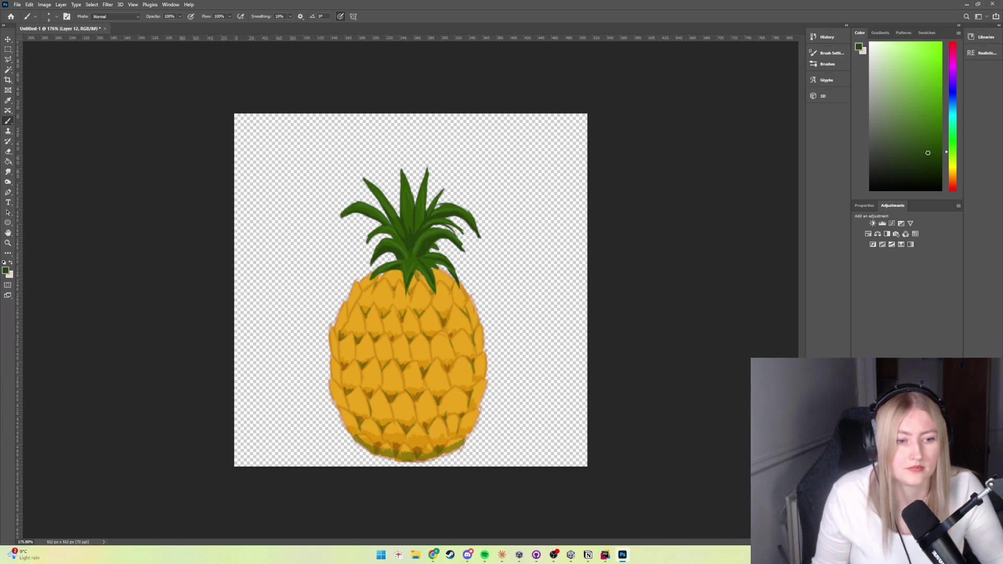
{"action": "left_click", "coordinate": [442, 200], "text": "ctrl"}
{"action": "left_click", "coordinate": [414, 212], "text": "alt"}
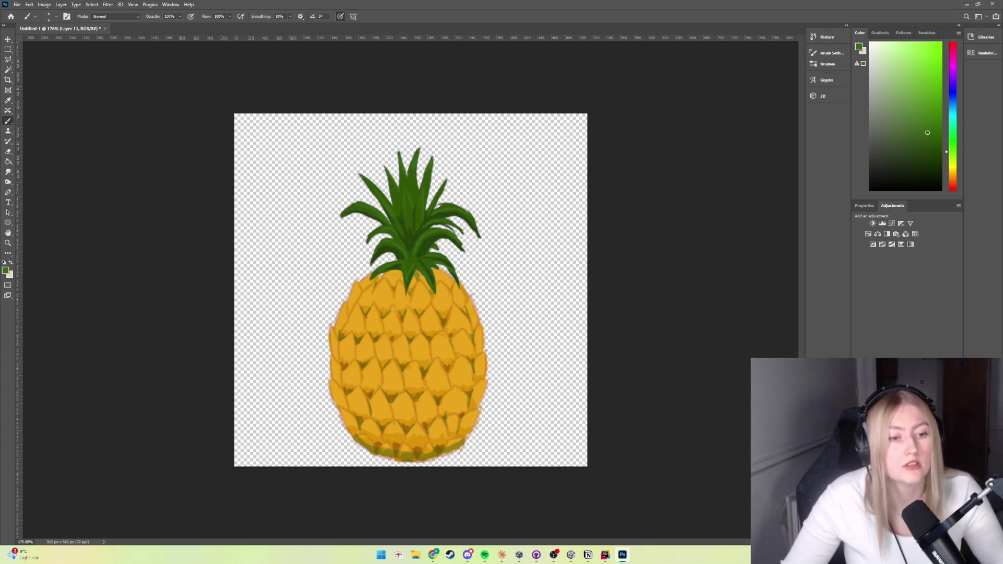
Return to Layer 12 and pick a darker green for the extra leaf strands
{"action": "key", "text": "ctrl+shift+alt+n"}
{"action": "left_click", "coordinate": [417, 225], "text": "alt"}
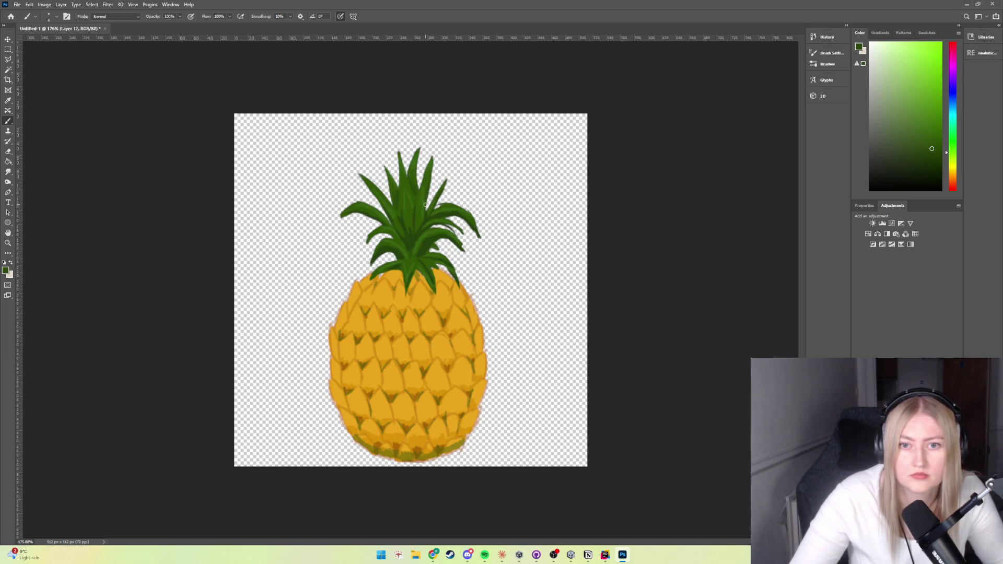
{"action": "scroll", "coordinate": [470, 286], "scroll_direction": "down", "scroll_amount": 4}
{"action": "scroll", "coordinate": [475, 337], "scroll_direction": "down", "scroll_amount": 2}
{"action": "scroll", "coordinate": [470, 336], "scroll_direction": "up", "scroll_amount": 2}
{"action": "scroll", "coordinate": [439, 355], "scroll_direction": "up", "scroll_amount": 2}
{"action": "scroll", "coordinate": [441, 366], "scroll_direction": "up", "scroll_amount": 2}
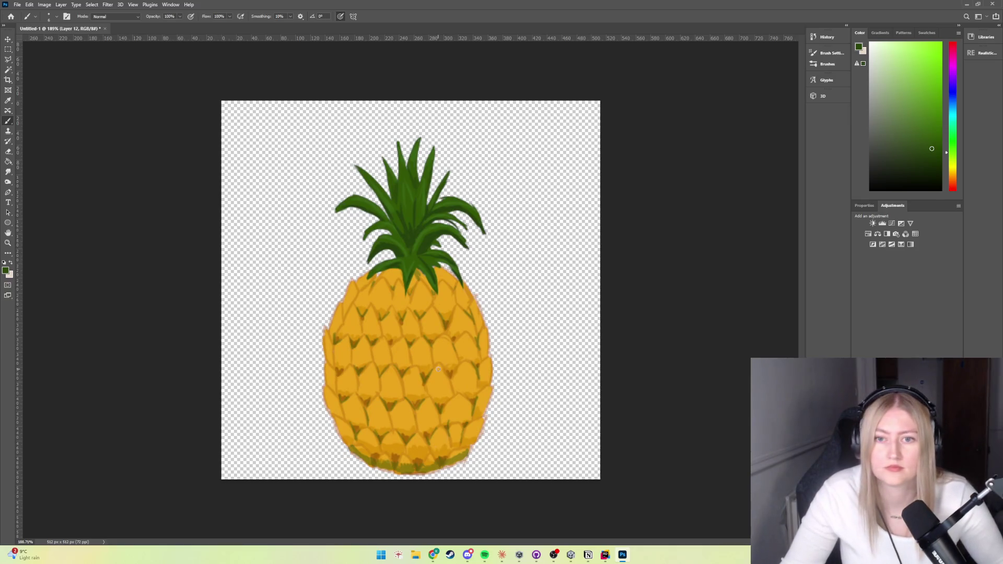
{"action": "left_click", "coordinate": [10, 152]}
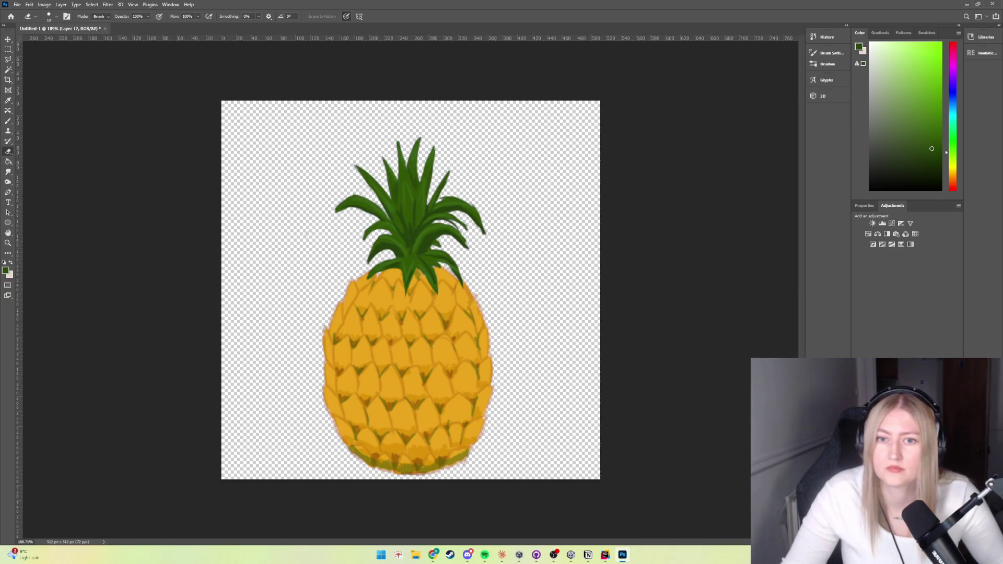
{"action": "left_click", "coordinate": [353, 211], "text": "ctrl"}
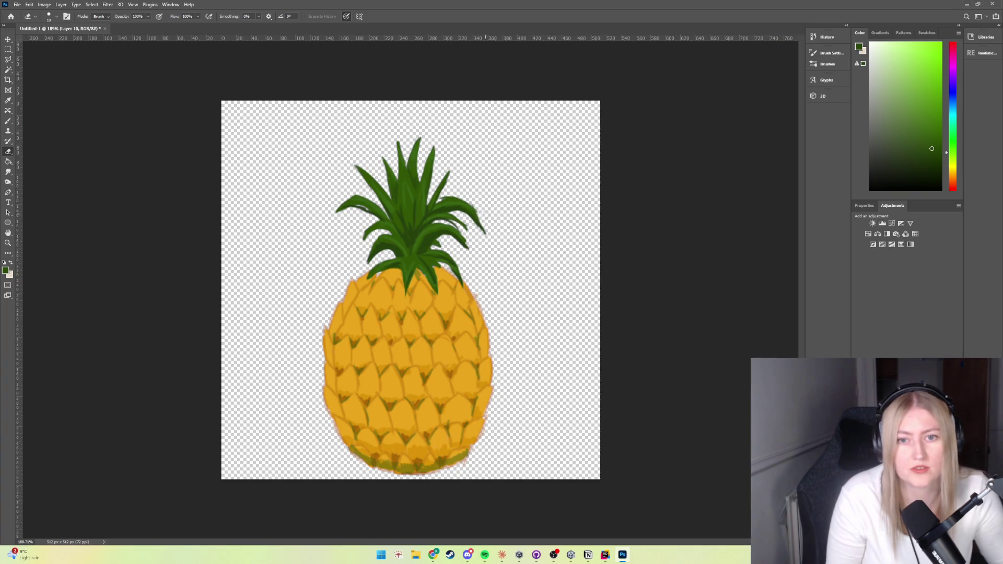
{"action": "key", "text": "ctrl+shift+alt+n"}
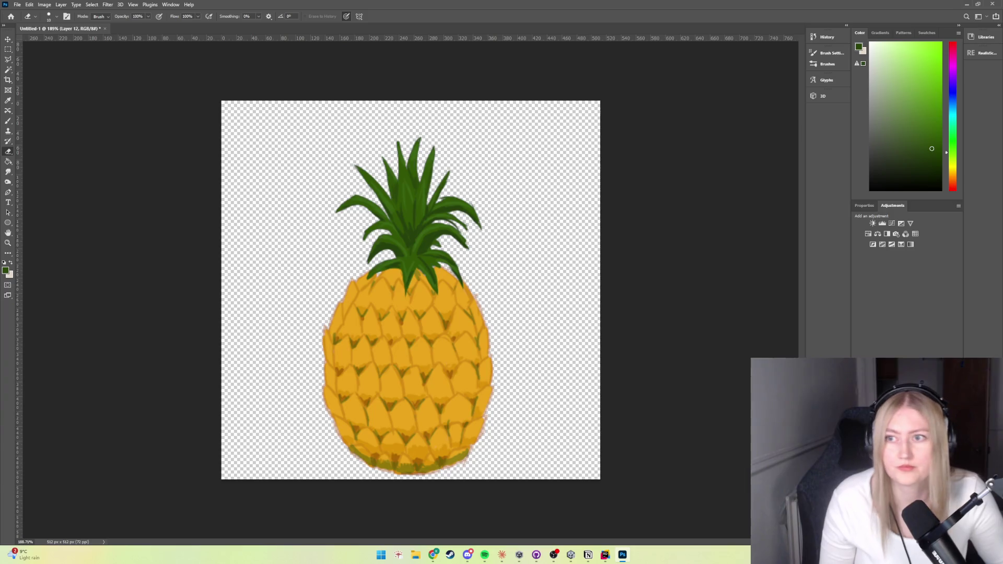
{"action": "left_click", "coordinate": [9, 122]}
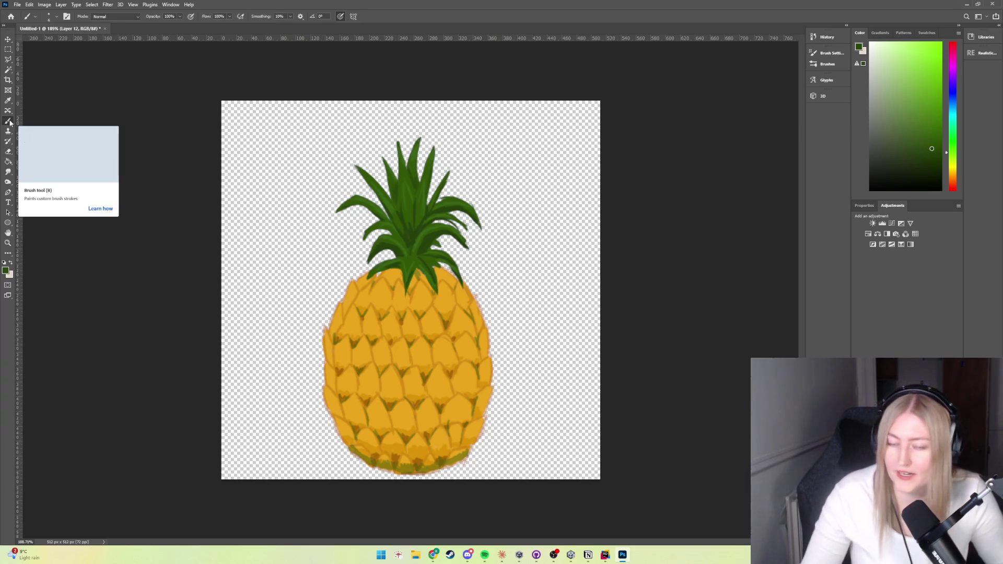
{"action": "left_click", "coordinate": [385, 247], "text": "alt"}
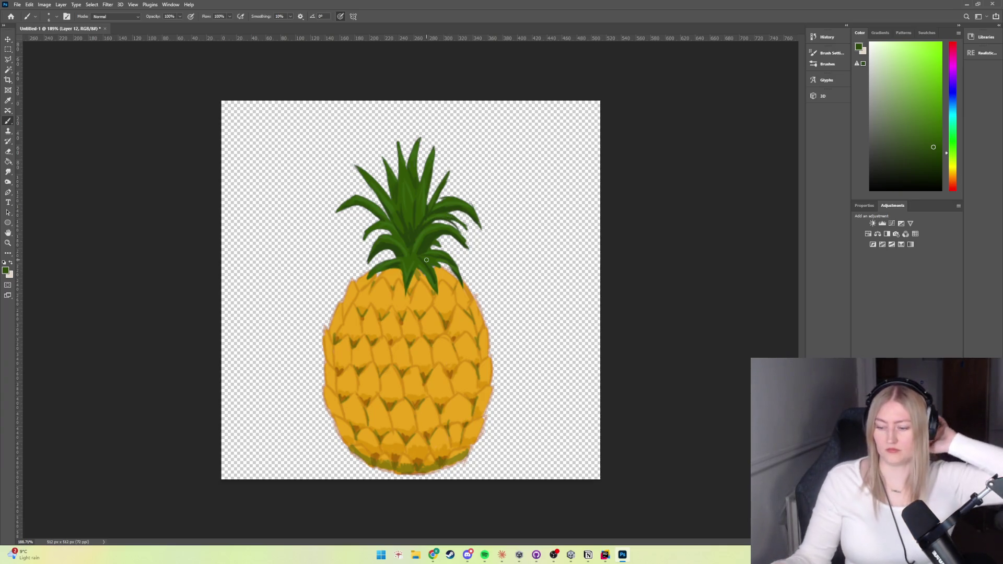
{"action": "scroll", "coordinate": [431, 315], "scroll_direction": "down", "scroll_amount": 5, "text": "alt"}
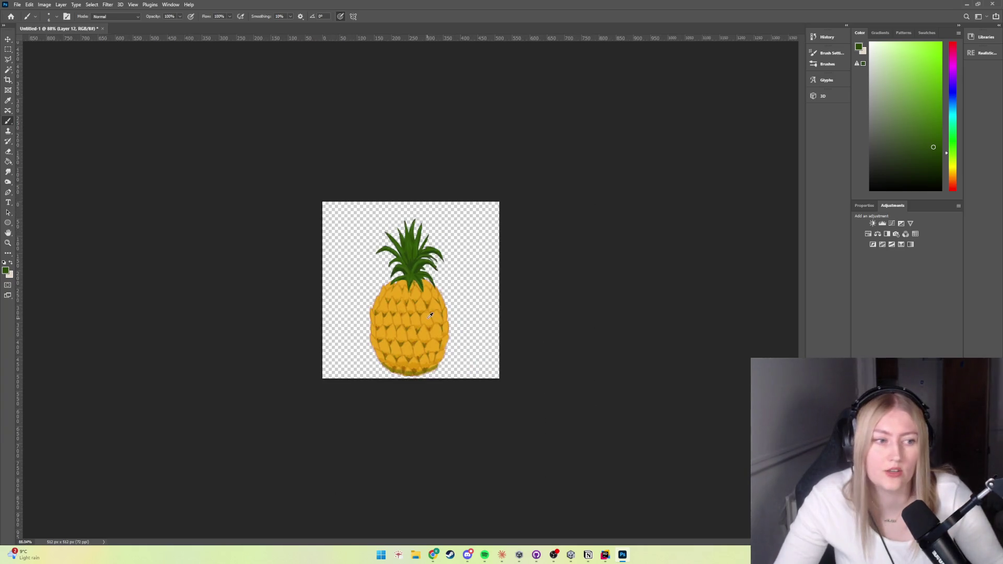
{"action": "scroll", "coordinate": [430, 315], "scroll_direction": "down", "scroll_amount": 2, "text": "alt"}
{"action": "scroll", "coordinate": [427, 372], "scroll_direction": "up", "scroll_amount": 4, "text": "alt"}
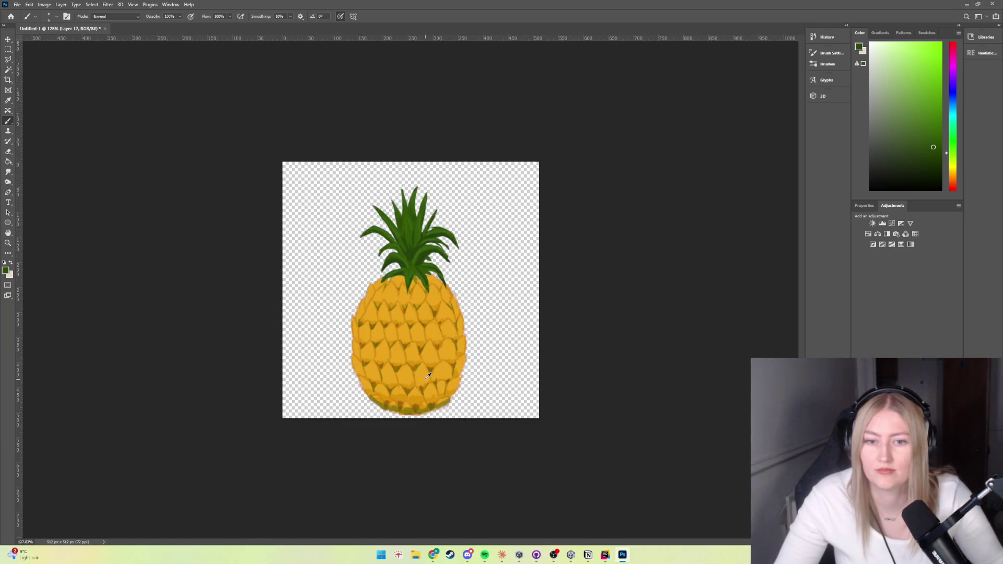
Quick-export the artwork as pineapple.png into the Assets for games folder
{"action": "left_click", "coordinate": [20, 4]}
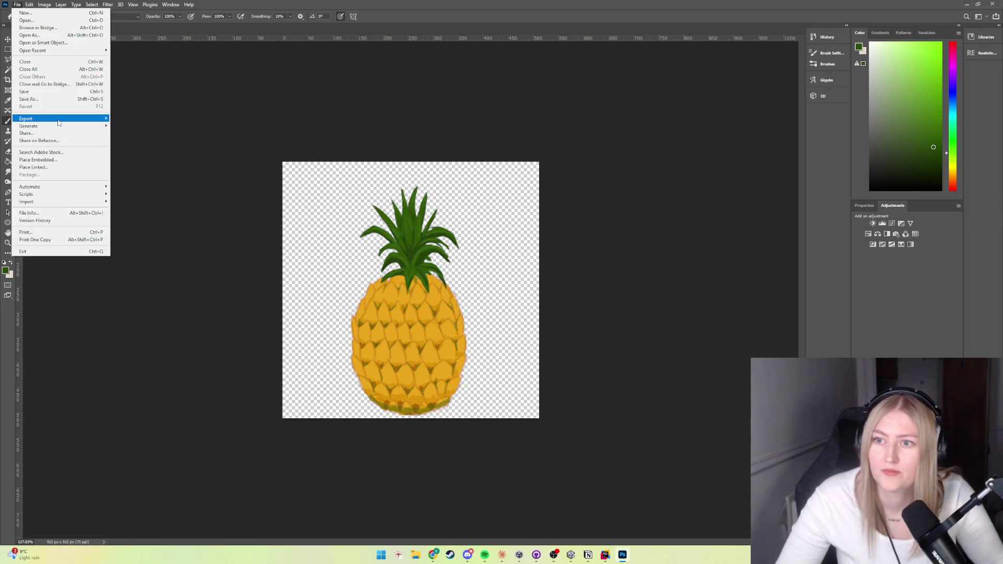
{"action": "mouse_move", "coordinate": [58, 120]}
{"action": "left_click", "coordinate": [146, 119]}
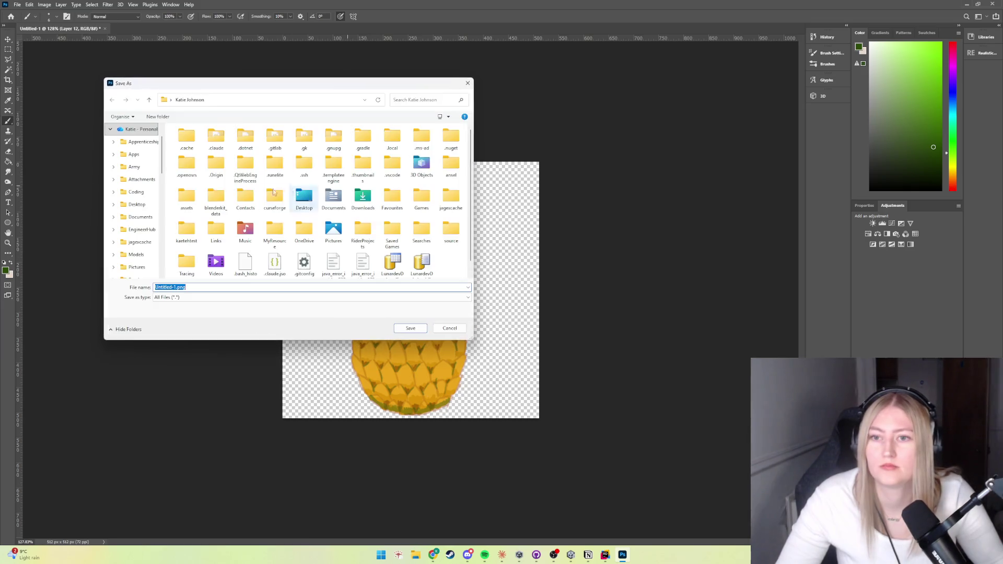
{"action": "scroll", "coordinate": [130, 232], "scroll_direction": "down", "scroll_amount": 3}
{"action": "scroll", "coordinate": [132, 229], "scroll_direction": "down", "scroll_amount": 3}
{"action": "scroll", "coordinate": [135, 226], "scroll_direction": "down", "scroll_amount": 3}
{"action": "scroll", "coordinate": [140, 221], "scroll_direction": "down", "scroll_amount": 2}
{"action": "left_click", "coordinate": [140, 222]}
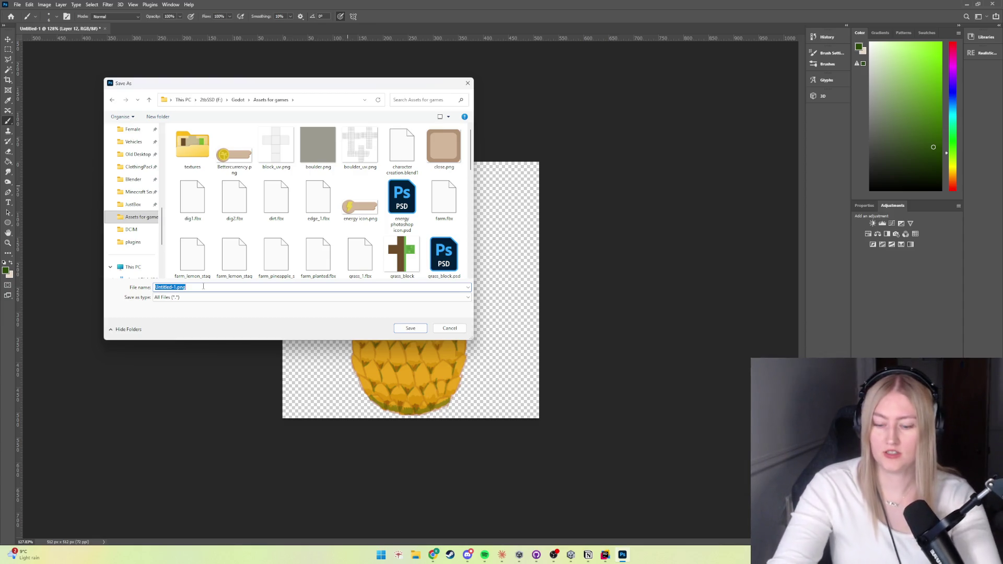
{"action": "type", "text": "pineapple"}
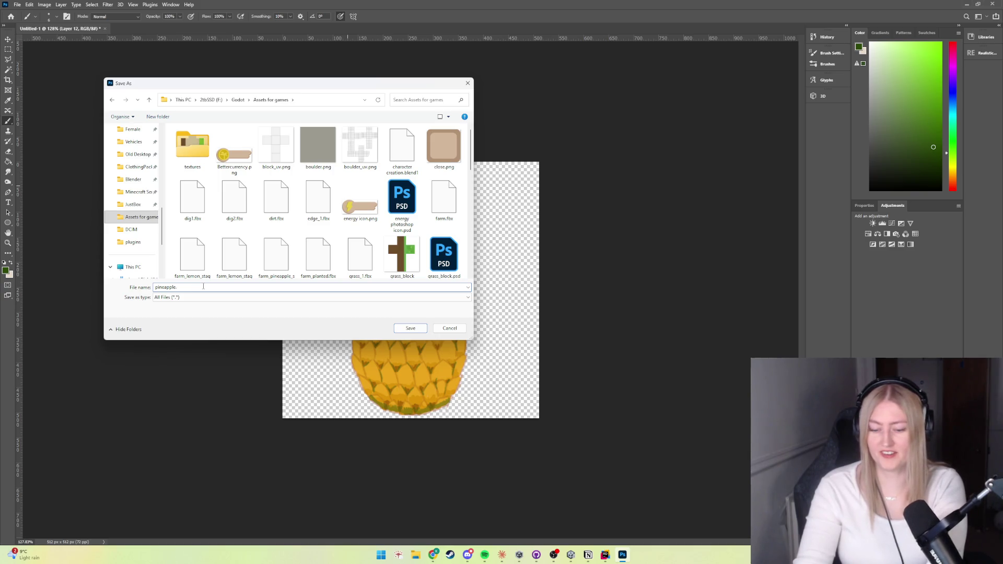
{"action": "key", "text": "Return"}
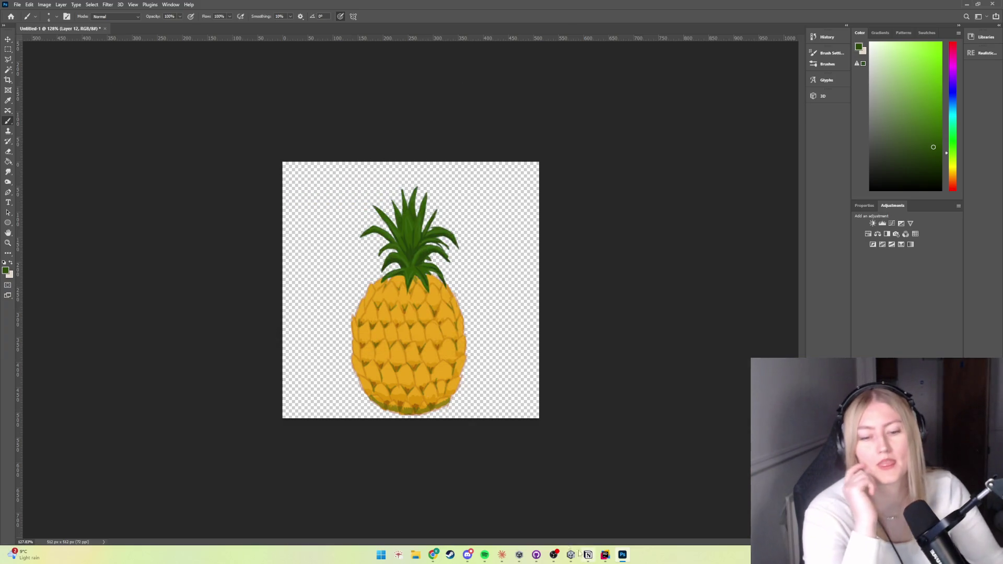
Save the document as Pineapple in the Assets for games folder
{"action": "left_click", "coordinate": [17, 4]}
{"action": "left_click", "coordinate": [40, 99]}
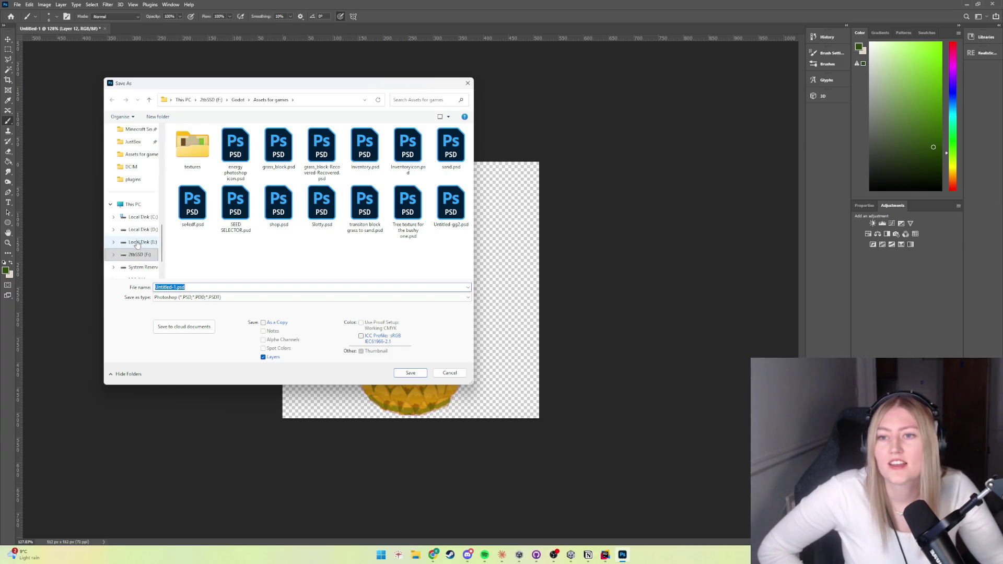
{"action": "left_click", "coordinate": [143, 156]}
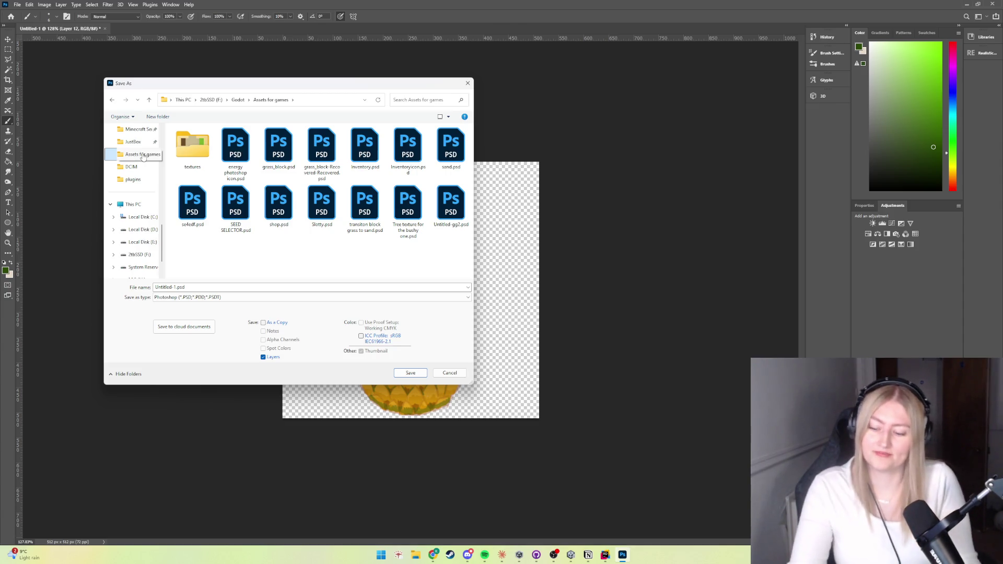
{"action": "left_click", "coordinate": [143, 156]}
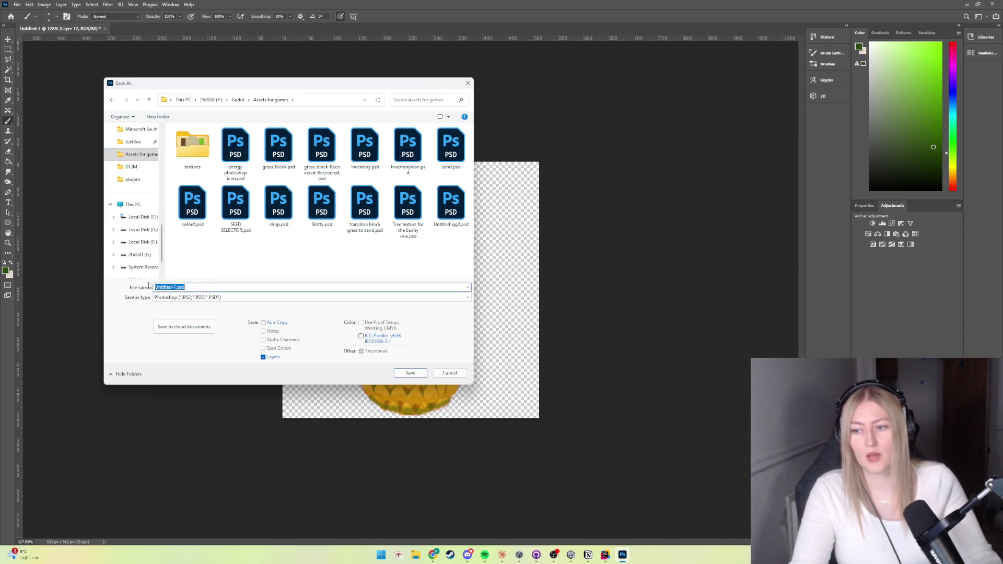
{"action": "key", "text": "BackSpace"}
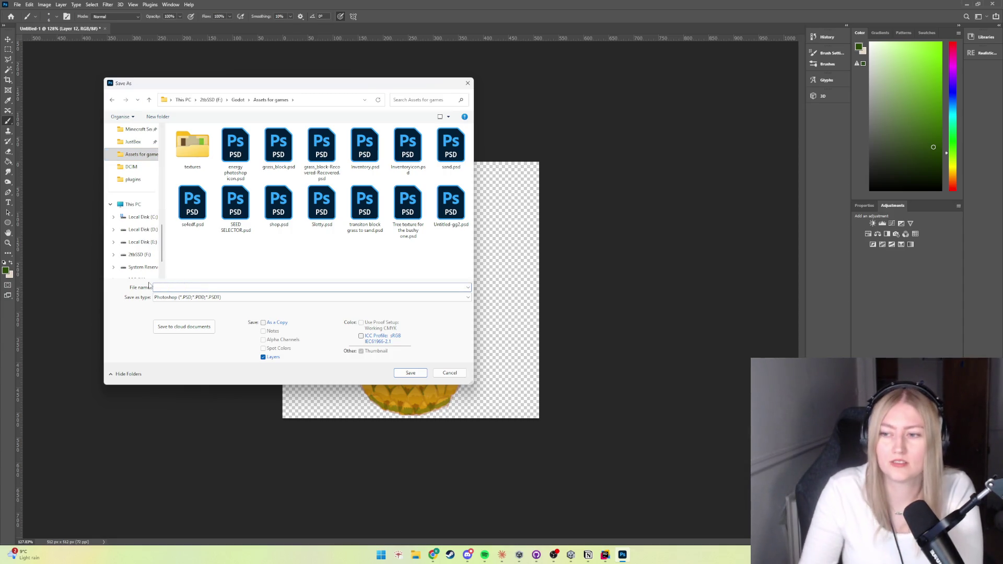
{"action": "type", "text": "Pineappl"}
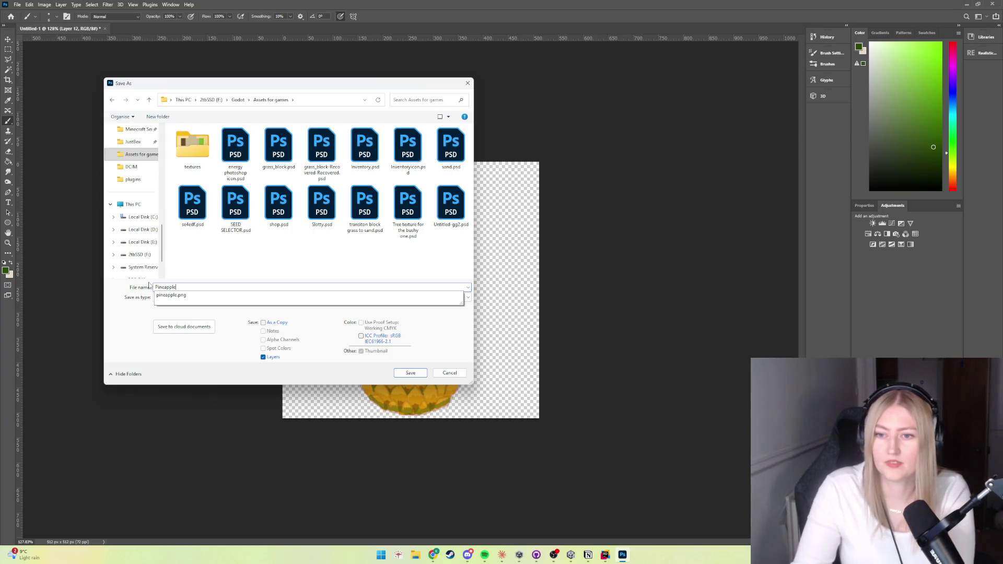
{"action": "type", "text": "e"}
{"action": "key", "text": "Return"}
{"action": "key", "text": "Return"}
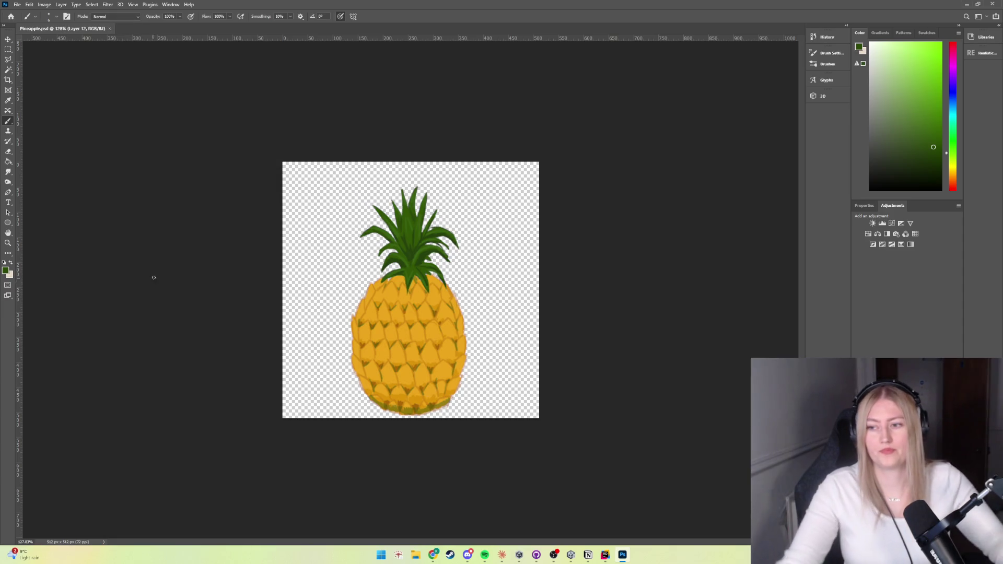
In Unity, open Data > Resources > Item Resource Sprites, then launch File Explorer
{"action": "mouse_move", "coordinate": [559, 555]}
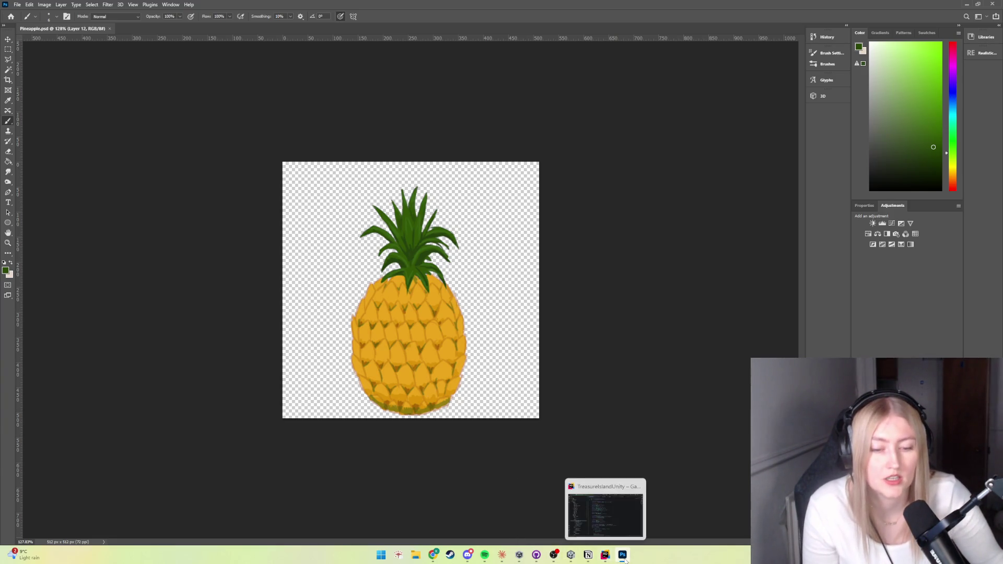
{"action": "left_click", "coordinate": [537, 510]}
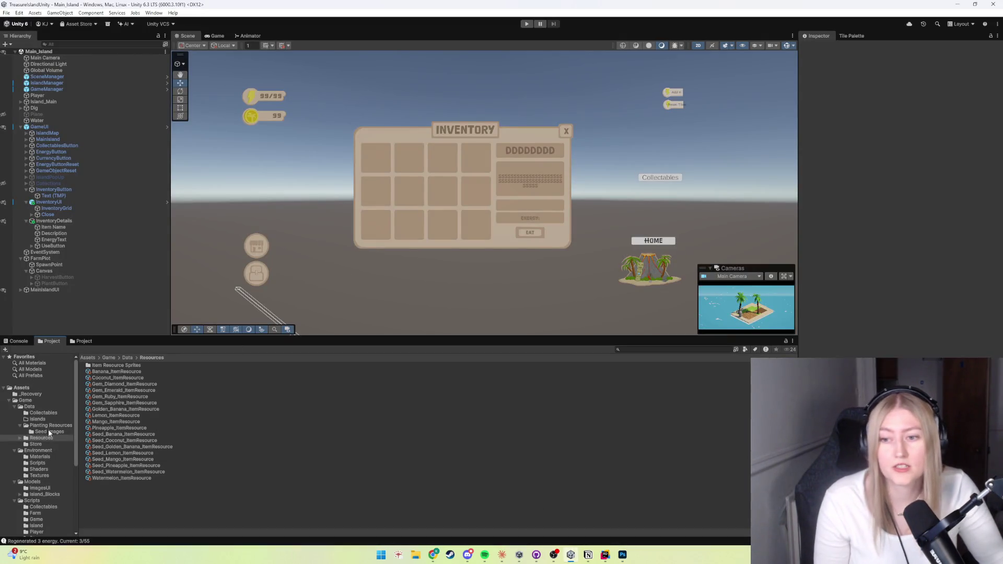
{"action": "left_click", "coordinate": [128, 358]}
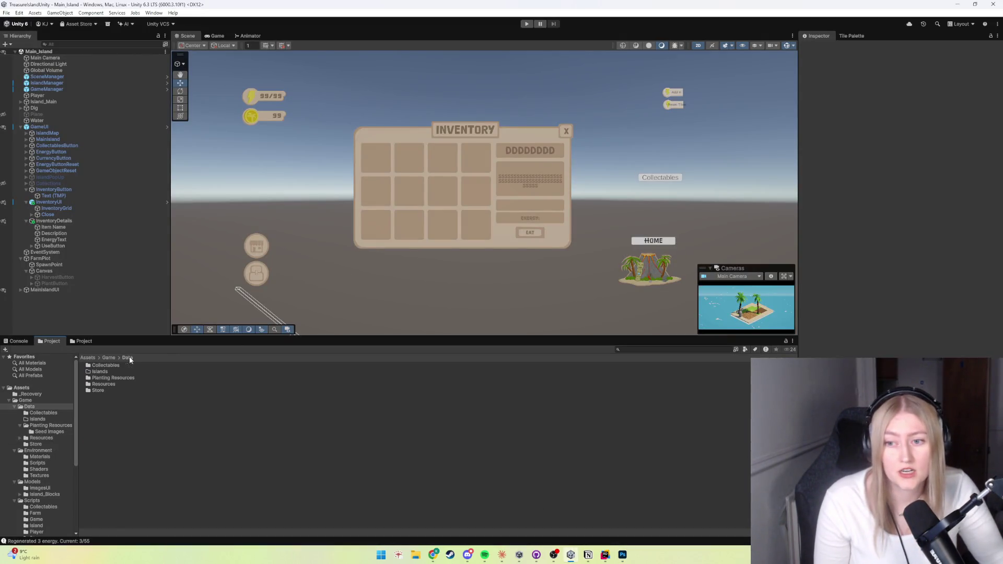
{"action": "double_click", "coordinate": [104, 384]}
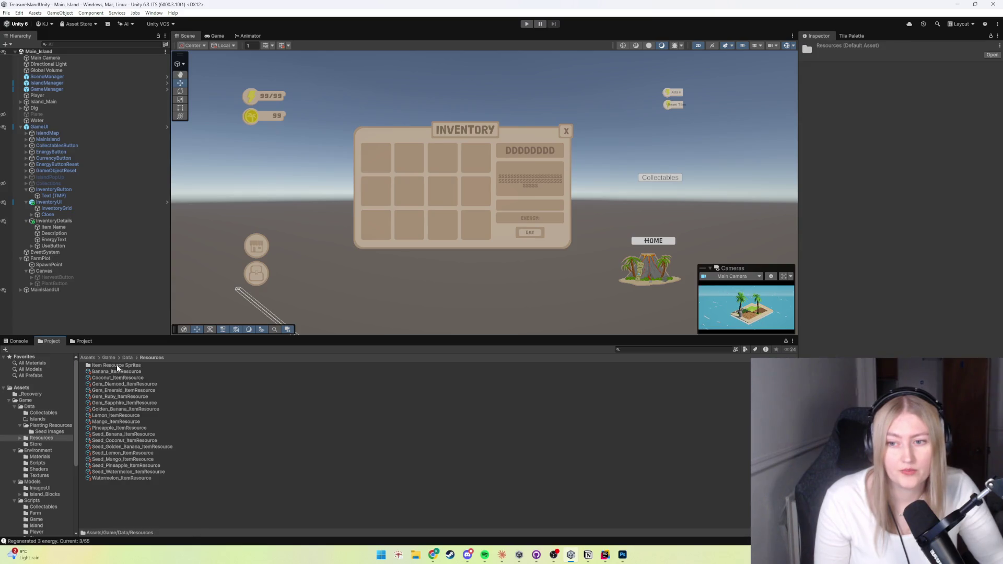
{"action": "double_click", "coordinate": [116, 366]}
{"action": "left_click", "coordinate": [415, 554]}
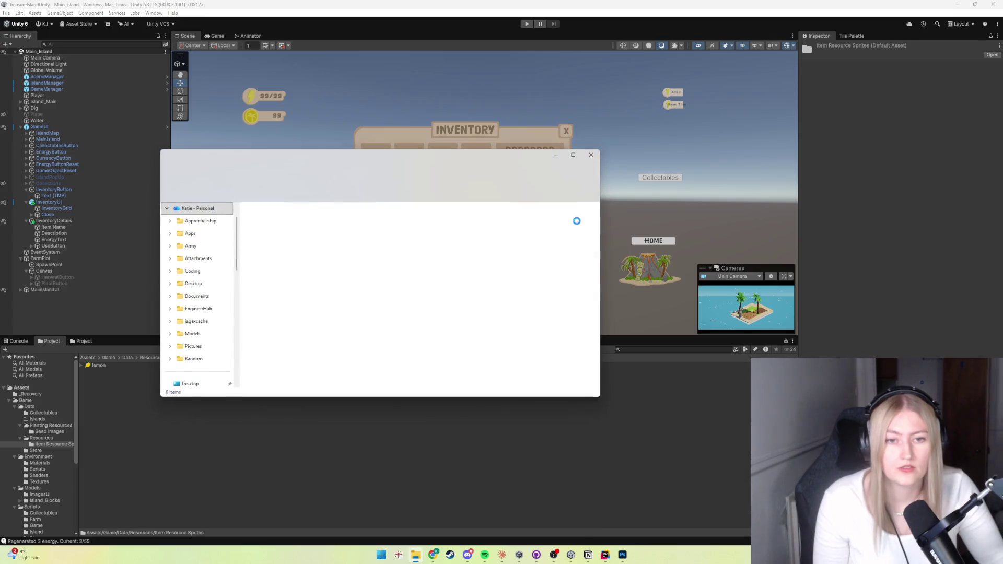
Drag pineapple.png from Assets for games into Unity's Item Resource Sprites folder
{"action": "scroll", "coordinate": [198, 341], "scroll_direction": "down", "scroll_amount": 3}
{"action": "scroll", "coordinate": [198, 340], "scroll_direction": "down", "scroll_amount": 3}
{"action": "left_click", "coordinate": [200, 334]}
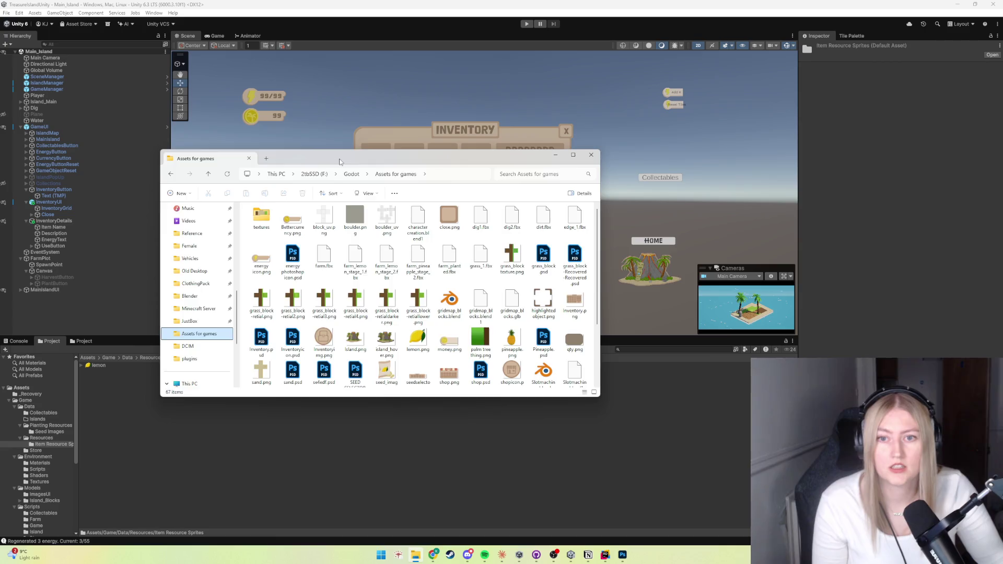
{"action": "left_click_drag", "start_coordinate": [339, 159], "coordinate": [561, 153]}
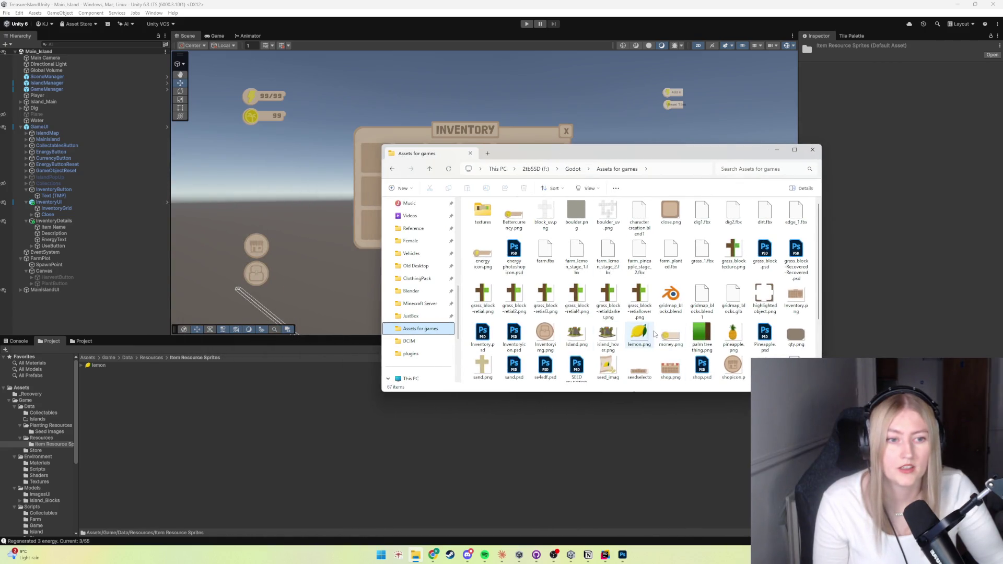
{"action": "scroll", "coordinate": [654, 334], "scroll_direction": "down", "scroll_amount": 2}
{"action": "left_click", "coordinate": [732, 249]}
{"action": "left_click_drag", "start_coordinate": [254, 410], "coordinate": [254, 410]}
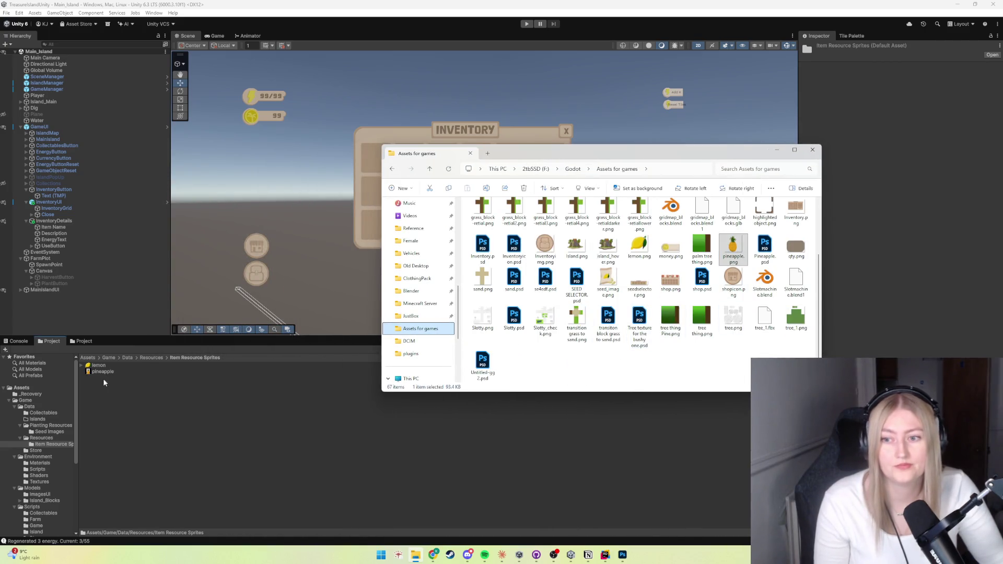
{"action": "left_click", "coordinate": [103, 371]}
{"action": "left_click", "coordinate": [914, 72]}
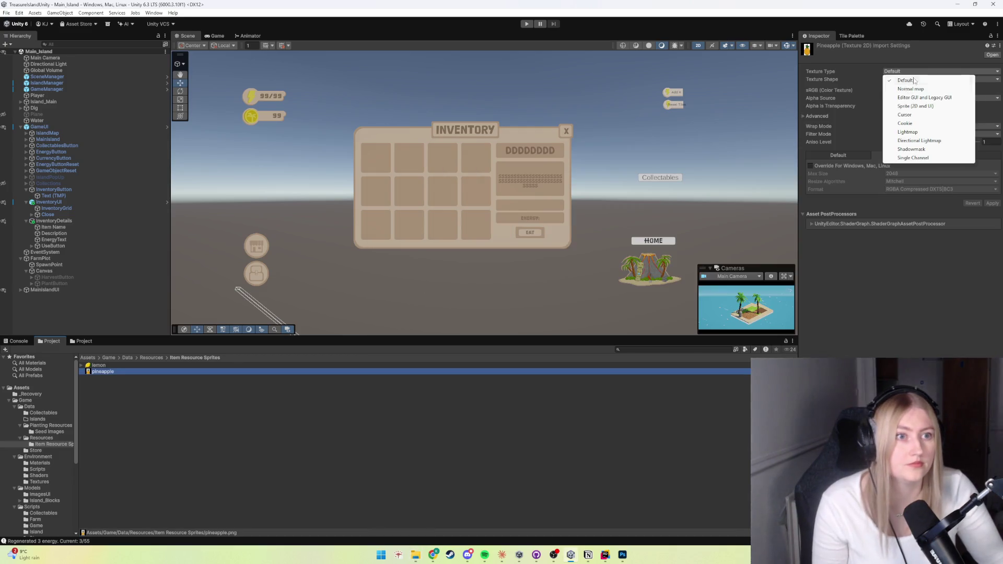
Set the pineapple texture to Sprite (2D and UI) in Single mode and apply
{"action": "left_click", "coordinate": [911, 106]}
{"action": "left_click", "coordinate": [903, 98]}
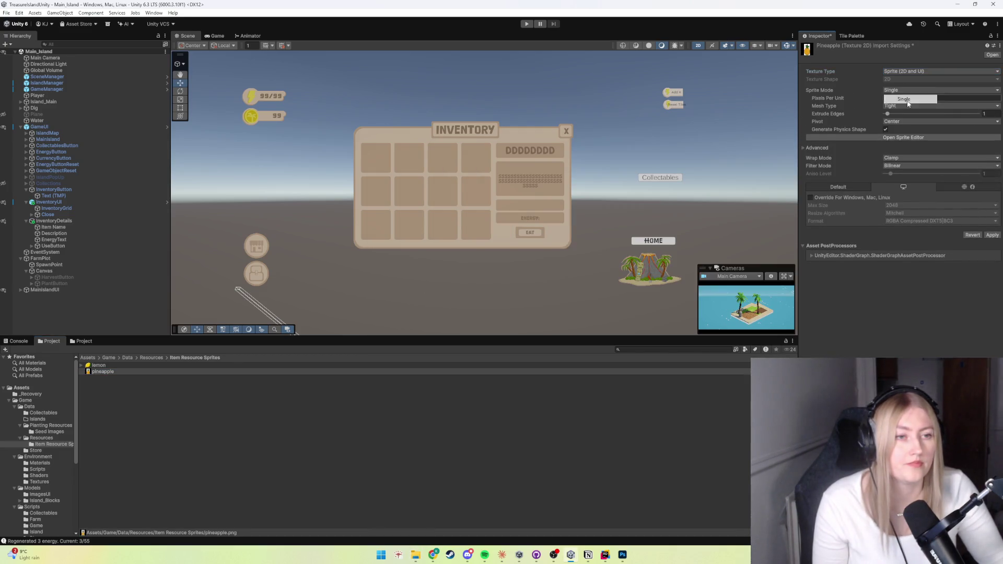
{"action": "left_click", "coordinate": [992, 235]}
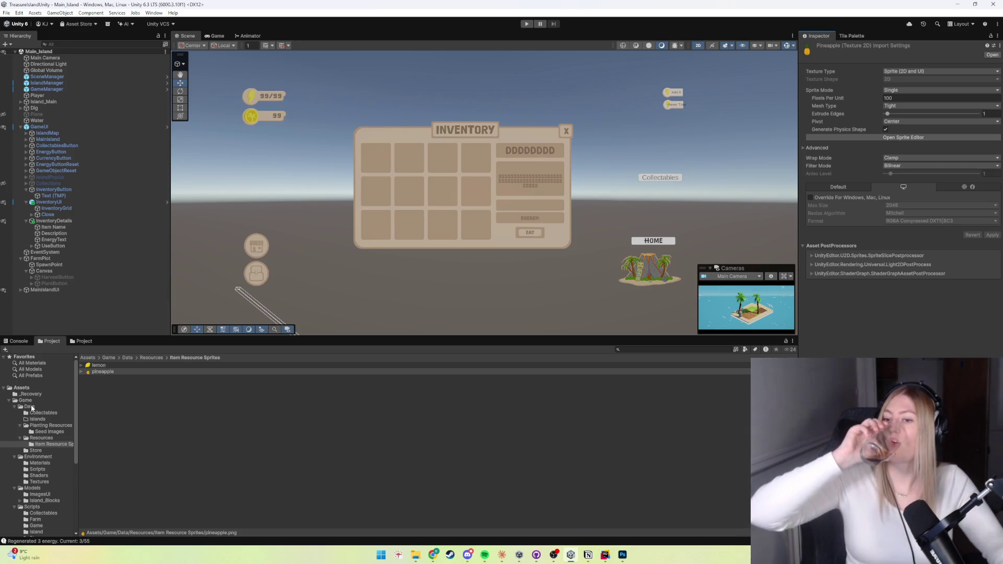
{"action": "left_click", "coordinate": [152, 357]}
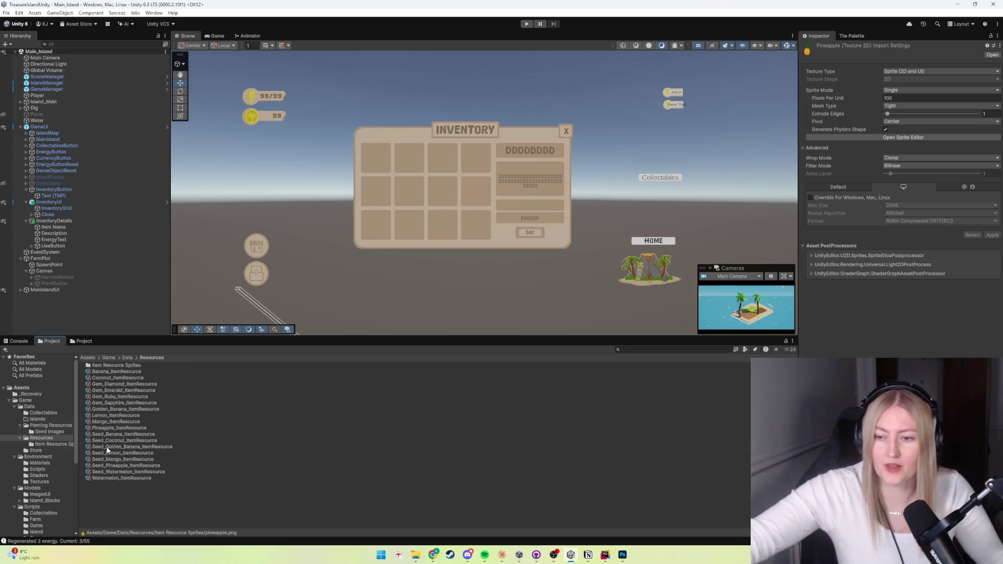
Assign the pineapple sprite to Pineapple_ItemResource's Image field
{"action": "left_click", "coordinate": [108, 427]}
{"action": "left_click", "coordinate": [997, 90]}
{"action": "scroll", "coordinate": [943, 235], "scroll_direction": "down", "scroll_amount": 2}
{"action": "left_click", "coordinate": [917, 147]}
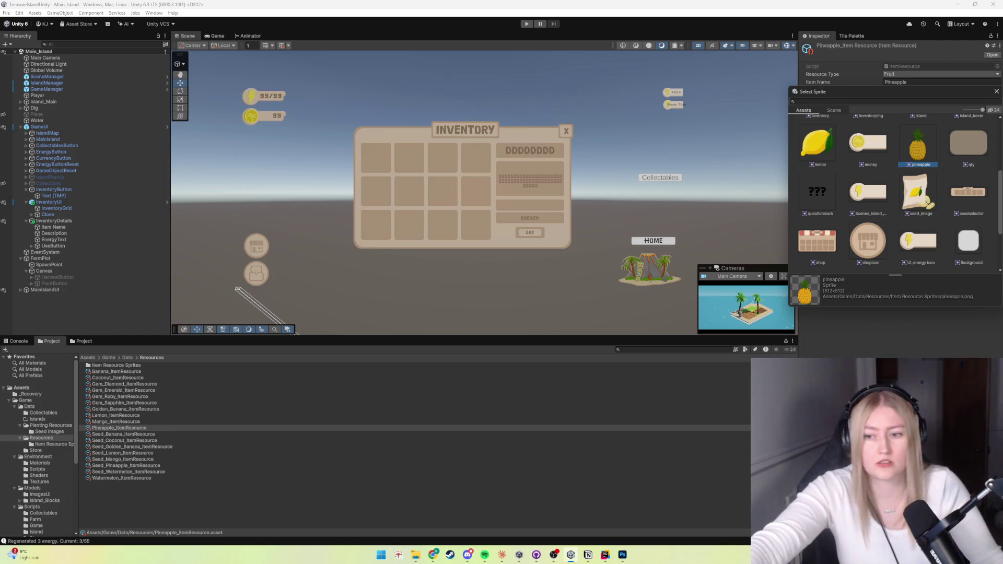
{"action": "key", "text": "Return"}
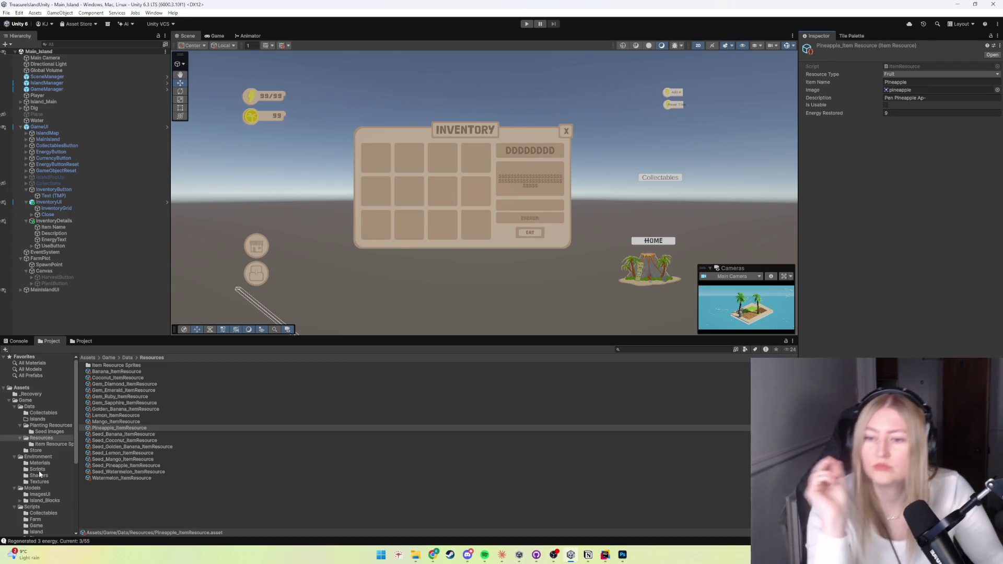
{"action": "scroll", "coordinate": [45, 436], "scroll_direction": "down", "scroll_amount": 3}
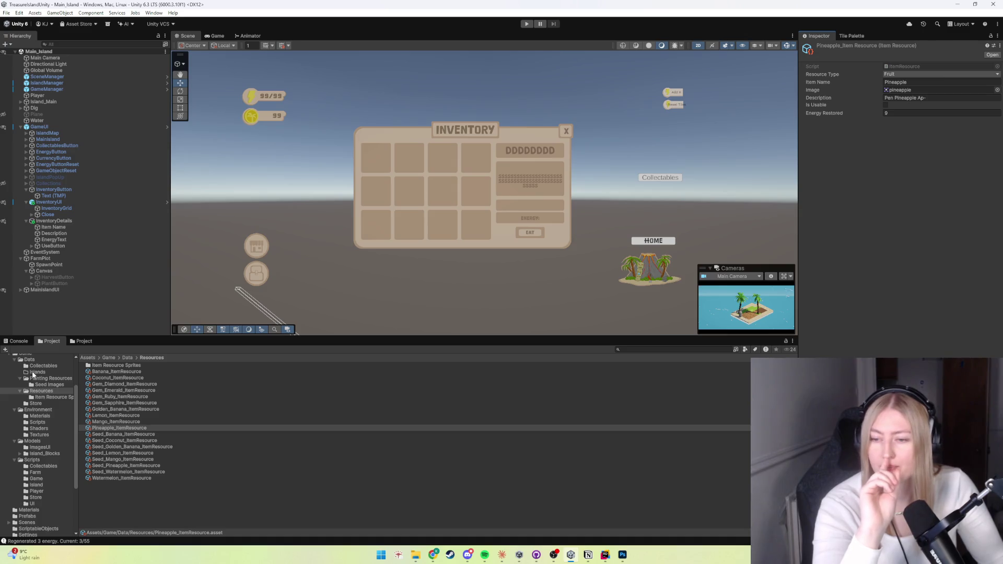
{"action": "scroll", "coordinate": [42, 454], "scroll_direction": "down", "scroll_amount": 3}
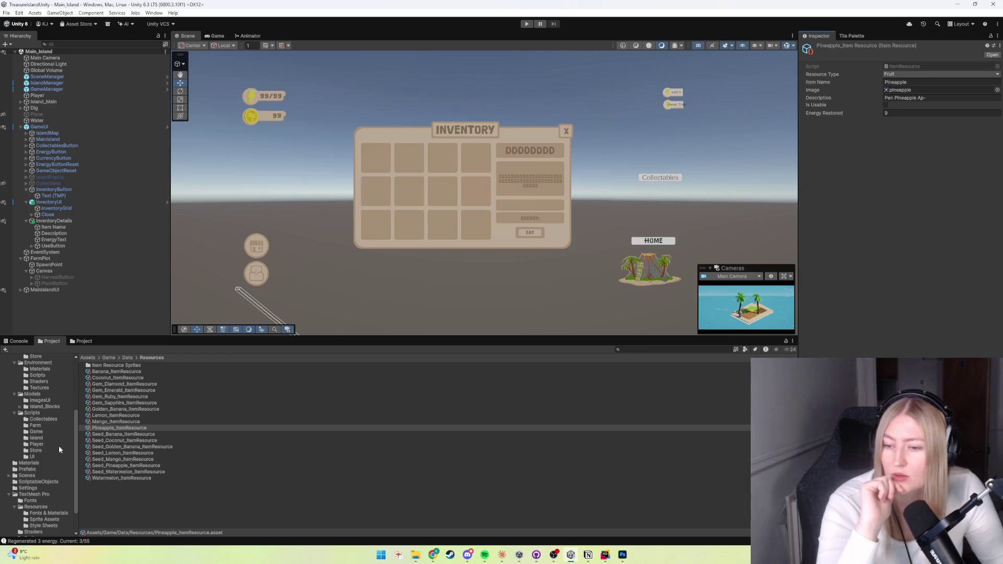
Inspect the PlayerInventoryController and MasterList scripts in the Scripts > Game folder
{"action": "scroll", "coordinate": [25, 455], "scroll_direction": "up", "scroll_amount": 3}
{"action": "scroll", "coordinate": [32, 397], "scroll_direction": "up", "scroll_amount": 2}
{"action": "left_click", "coordinate": [29, 384]}
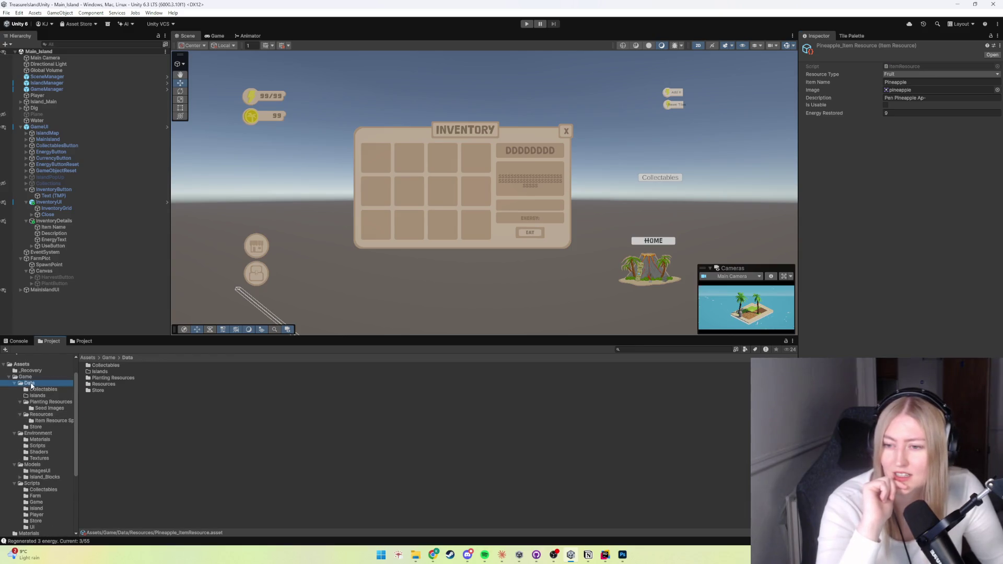
{"action": "scroll", "coordinate": [35, 449], "scroll_direction": "down", "scroll_amount": 3}
{"action": "left_click", "coordinate": [35, 456]}
{"action": "left_click", "coordinate": [108, 378]}
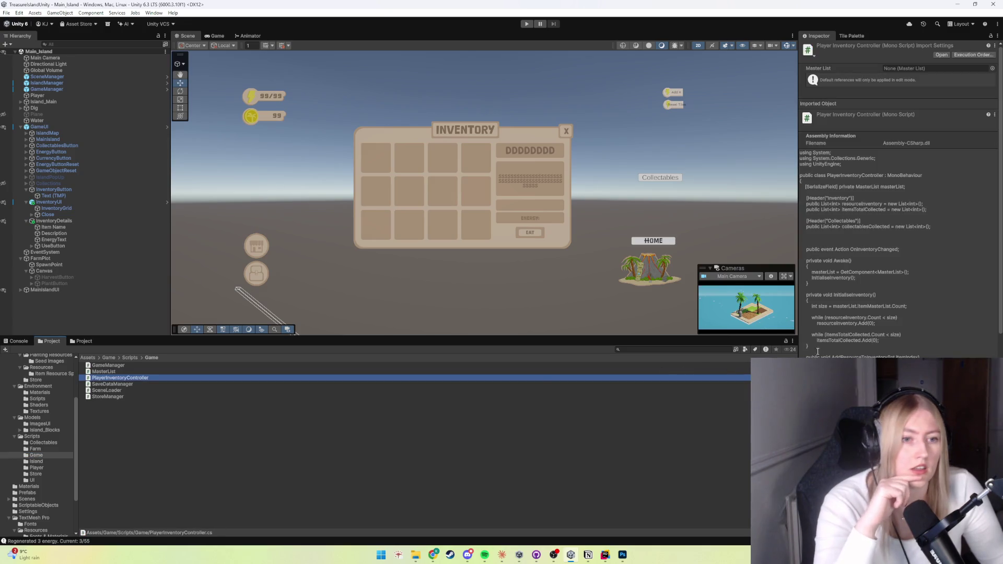
{"action": "scroll", "coordinate": [899, 199], "scroll_direction": "down", "scroll_amount": 5}
{"action": "scroll", "coordinate": [877, 216], "scroll_direction": "up", "scroll_amount": 10}
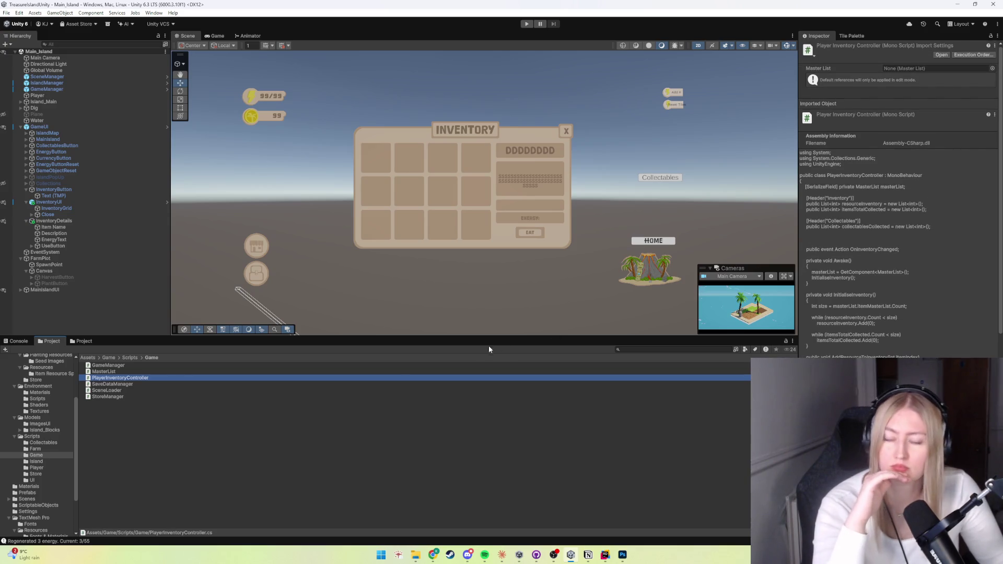
{"action": "left_click", "coordinate": [111, 372]}
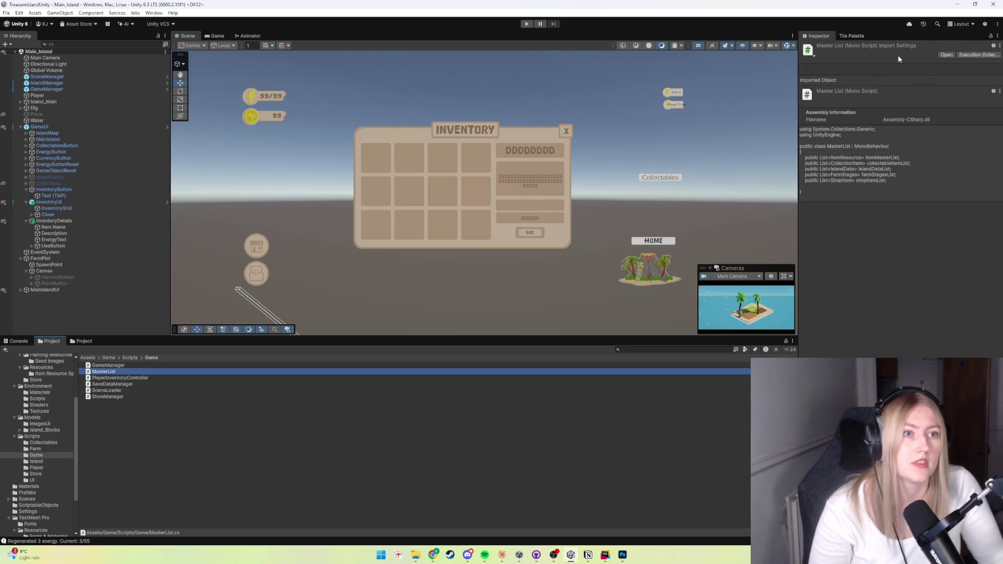
Select the GameManager object in the Hierarchy to view its components
{"action": "left_click", "coordinate": [827, 36]}
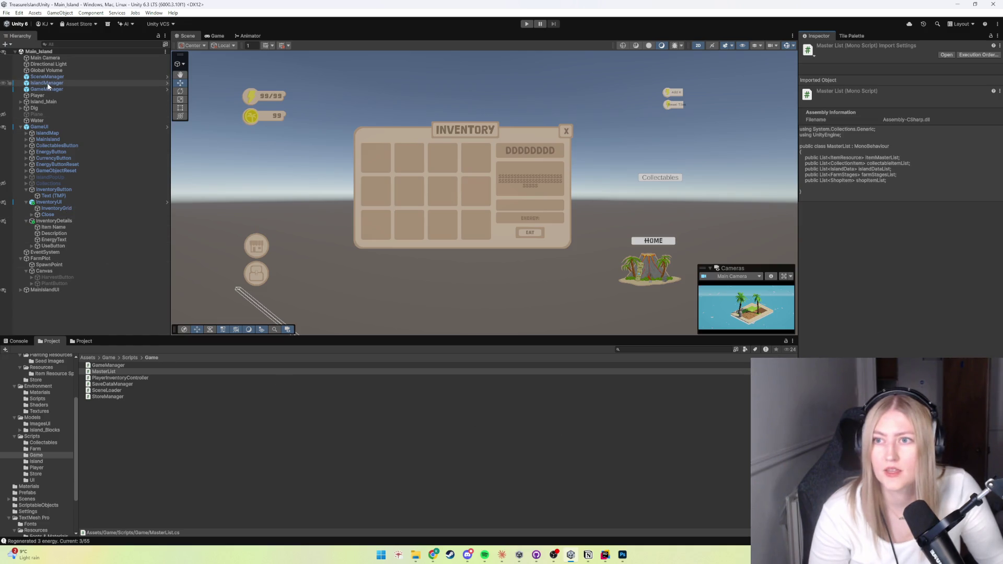
{"action": "left_click", "coordinate": [39, 411]}
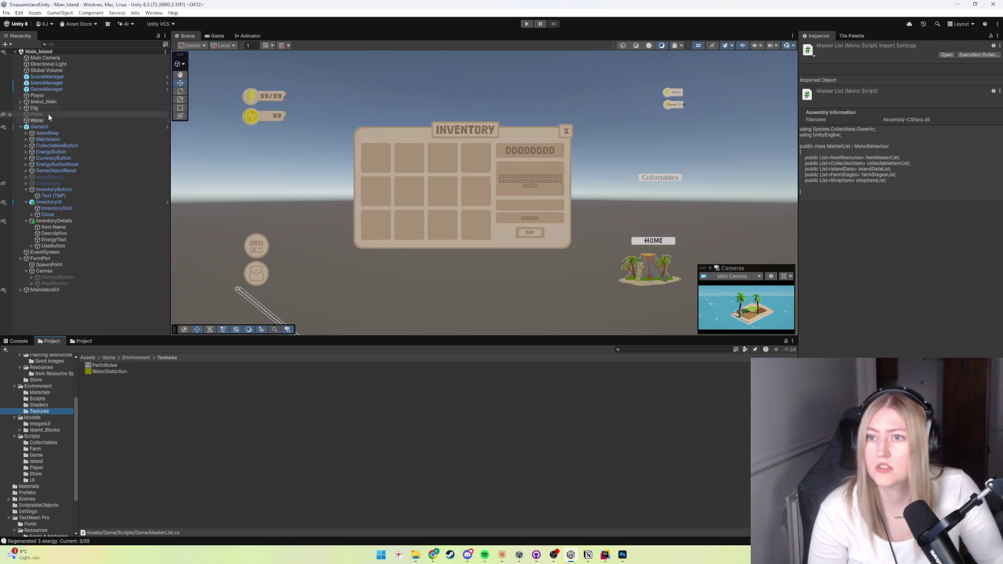
{"action": "left_click", "coordinate": [47, 88]}
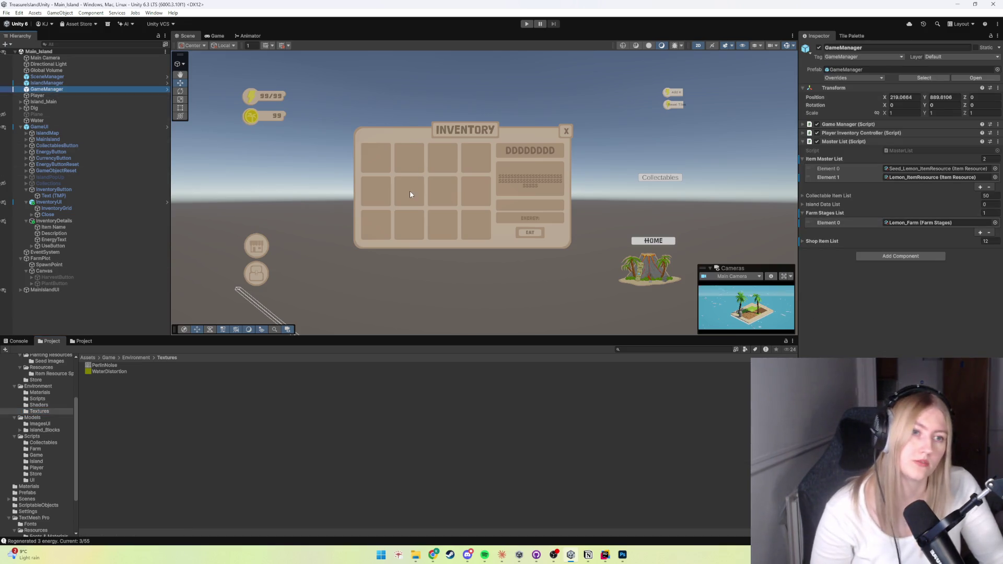
Reveal GameManager's Resource Inventory entries, collapse Player Inventory Controller, and open Data > Resources
{"action": "left_click", "coordinate": [846, 133]}
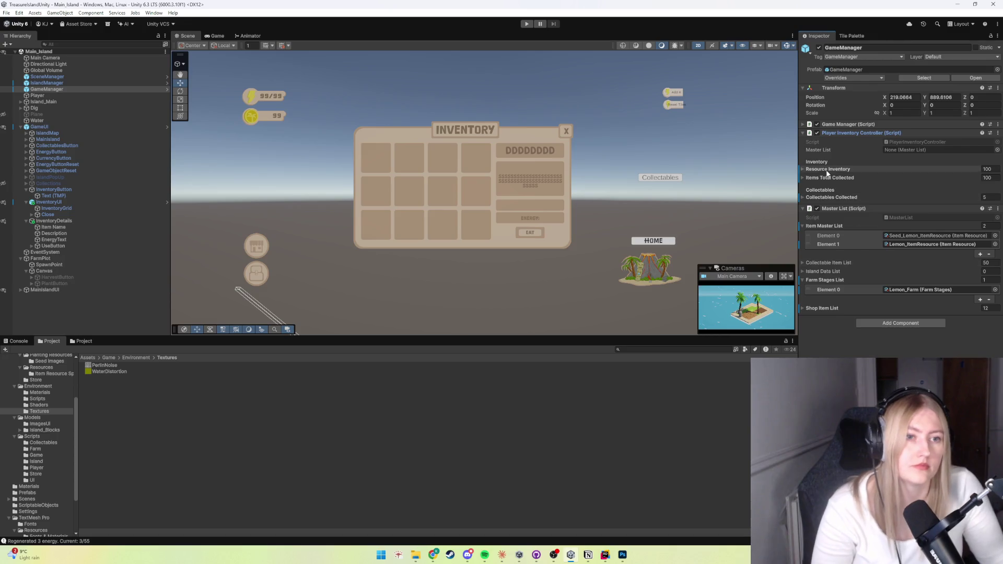
{"action": "left_click", "coordinate": [808, 124]}
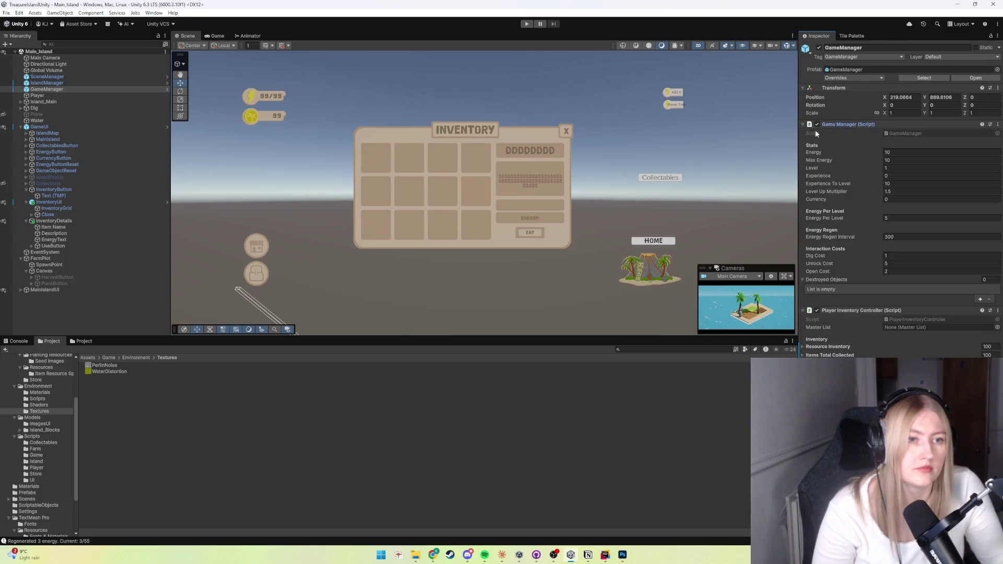
{"action": "left_click", "coordinate": [803, 124]}
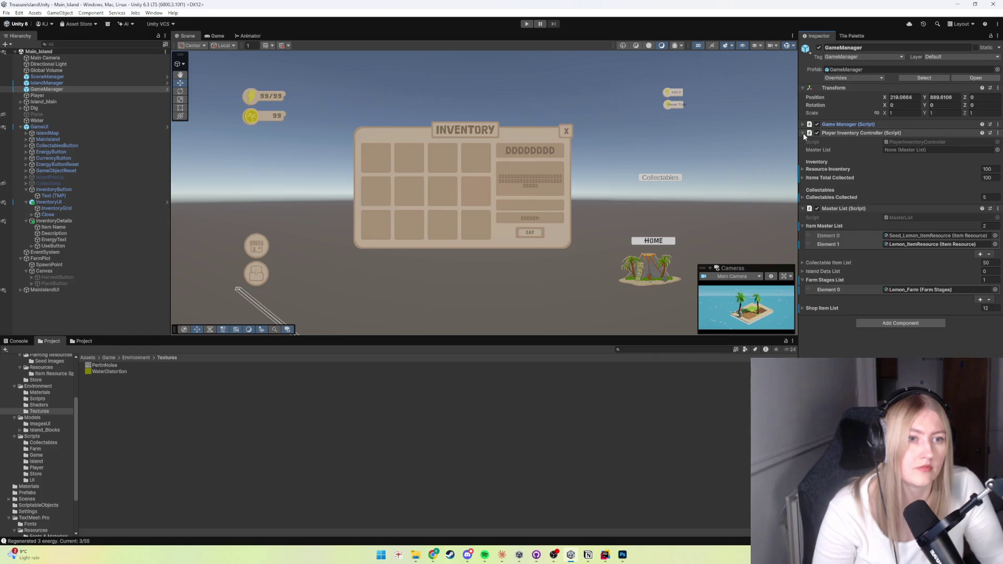
{"action": "left_click", "coordinate": [803, 168]}
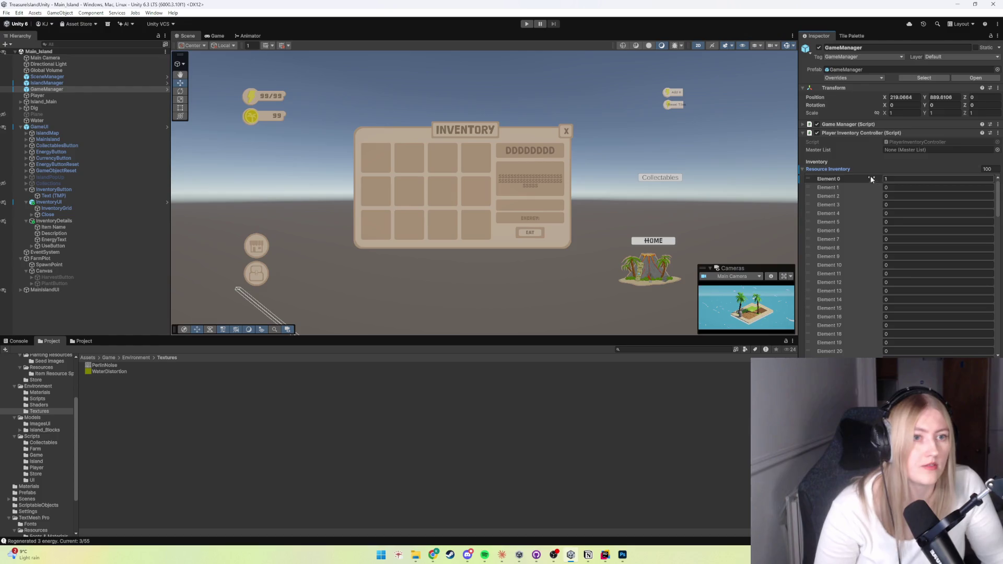
{"action": "left_click", "coordinate": [802, 133]}
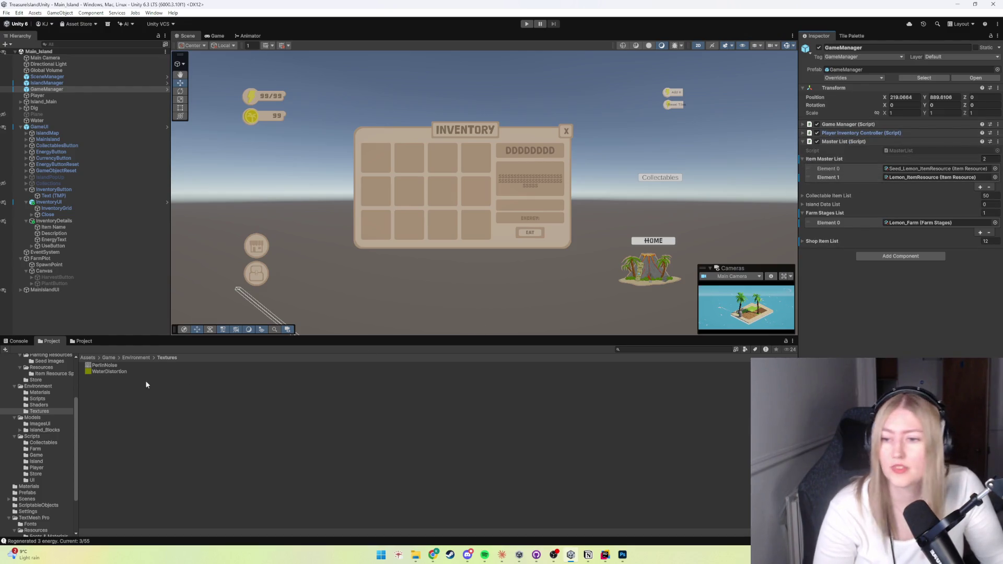
{"action": "scroll", "coordinate": [32, 428], "scroll_direction": "up", "scroll_amount": 2}
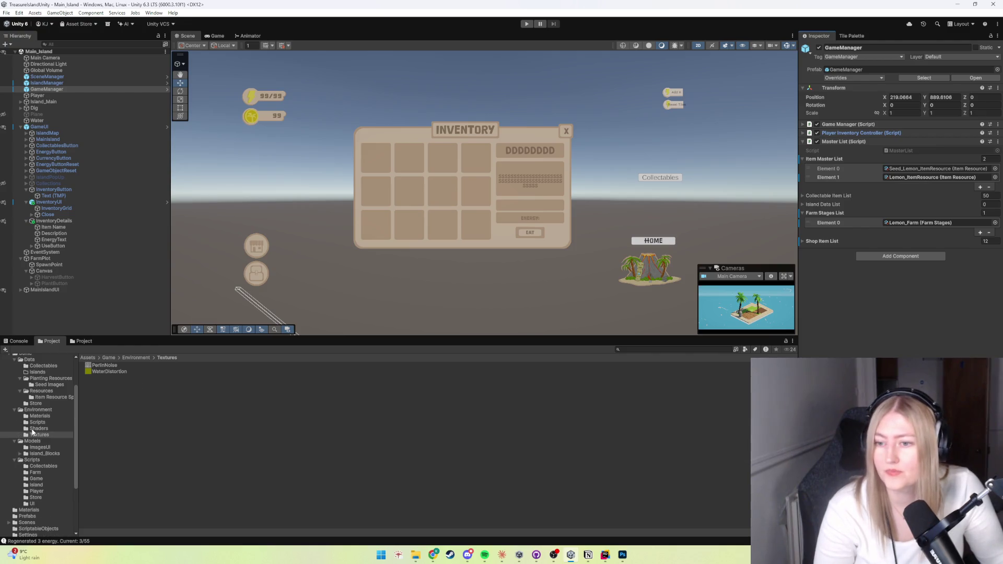
{"action": "left_click", "coordinate": [42, 391]}
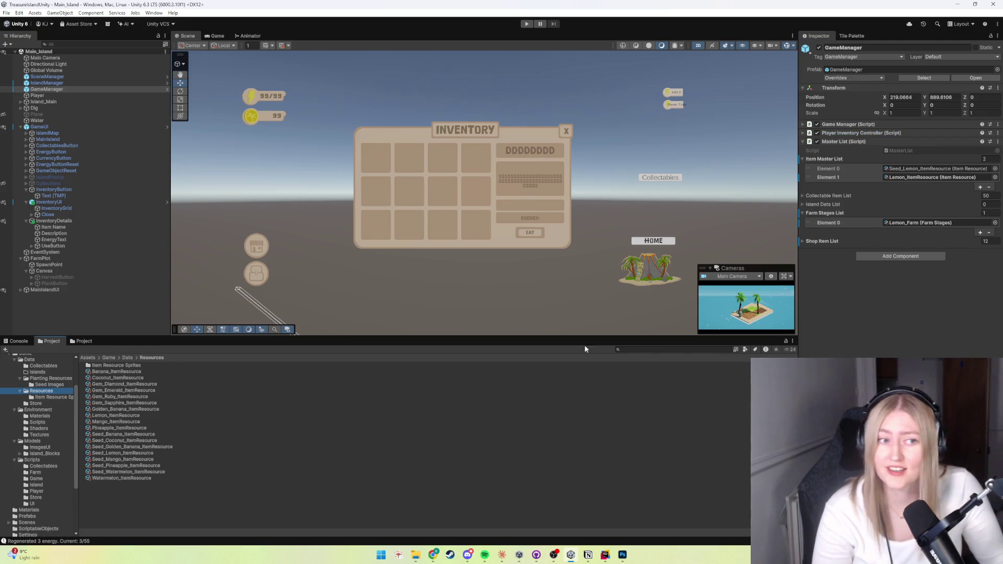
Add two Item Master List slots holding Seed_Pineapple_ItemResource (Element 2) and Pineapple_ItemResource (Element 3)
{"action": "left_click", "coordinate": [980, 188]}
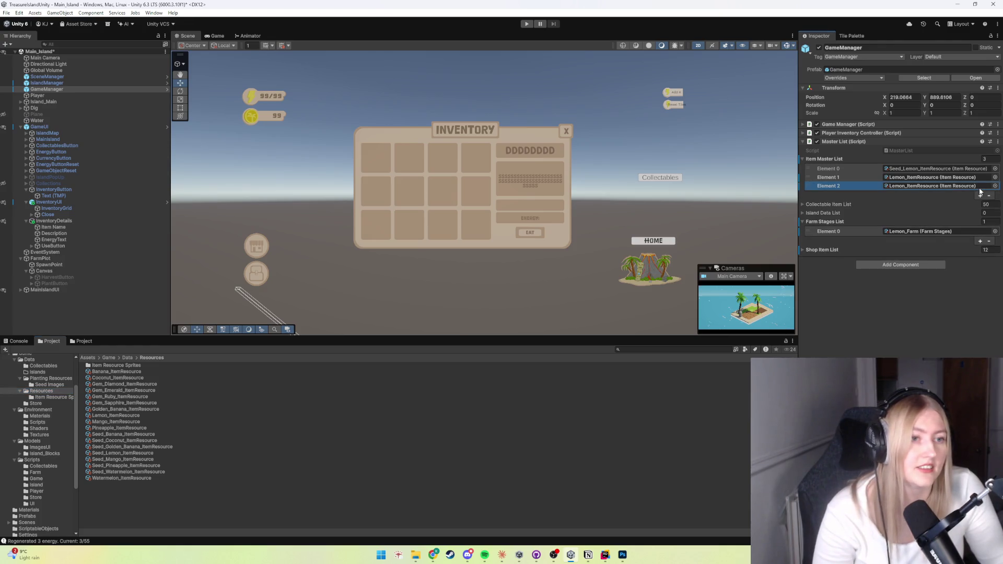
{"action": "left_click", "coordinate": [979, 197]}
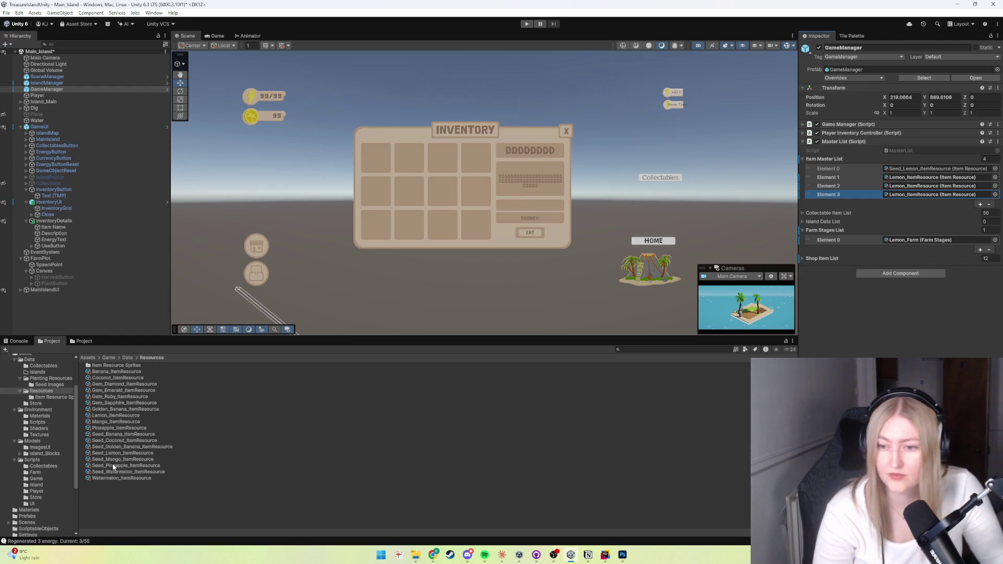
{"action": "left_click_drag", "start_coordinate": [111, 464], "coordinate": [914, 187]}
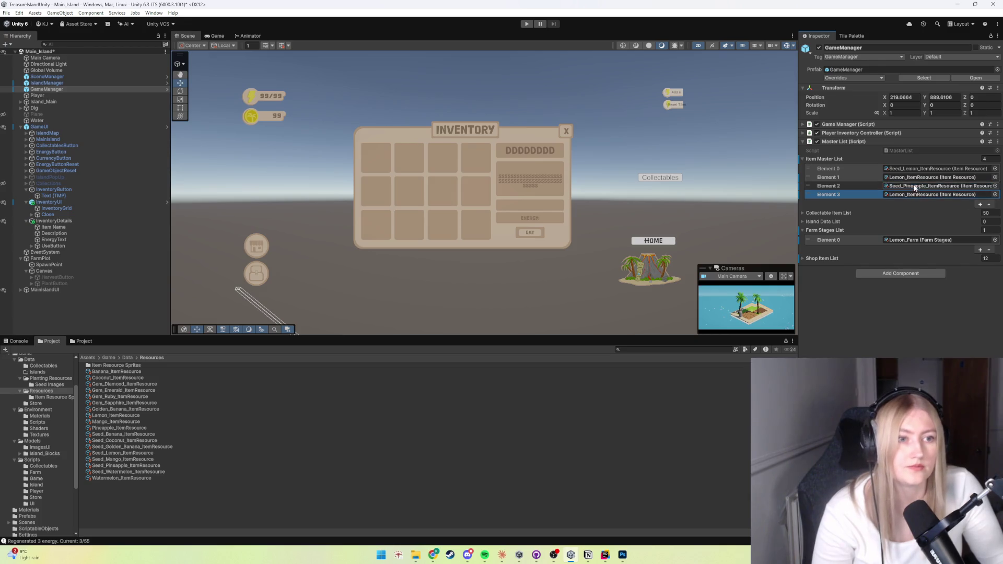
{"action": "left_click_drag", "start_coordinate": [103, 422], "coordinate": [922, 195]}
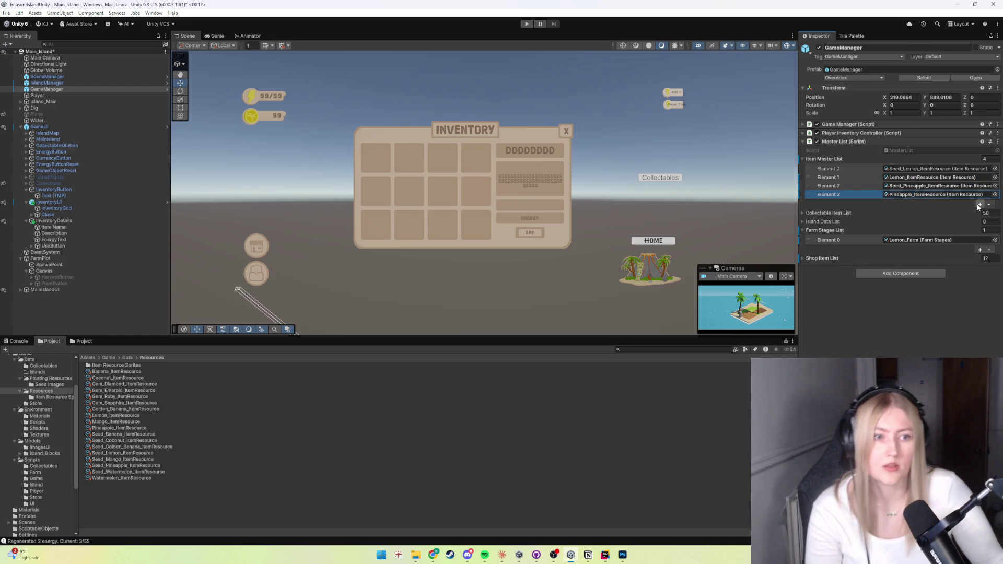
Set Resource Inventory Element 2 to 1 in Player Inventory Controller and run the game
{"action": "left_click", "coordinate": [802, 132]}
{"action": "left_click", "coordinate": [803, 134]}
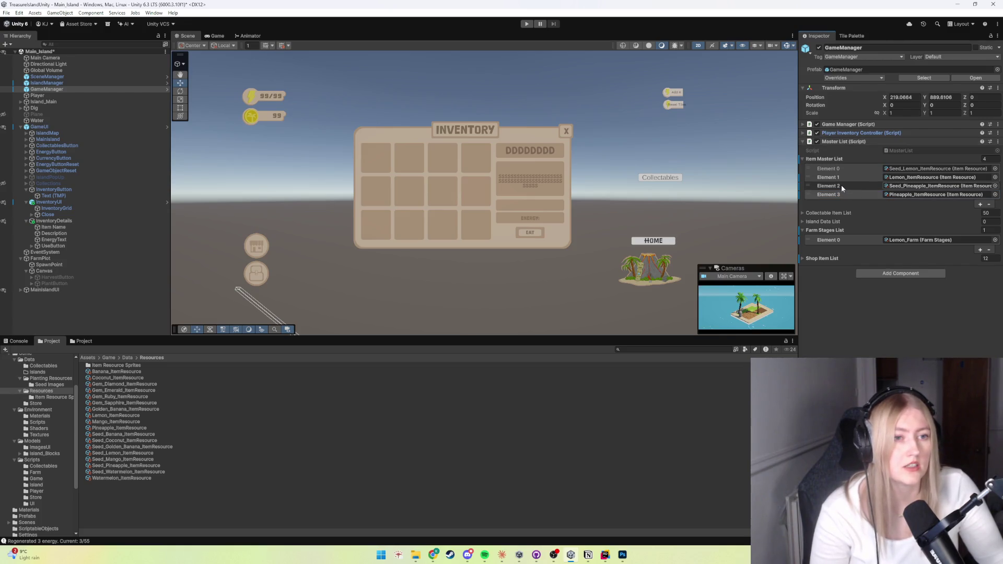
{"action": "left_click", "coordinate": [803, 133]}
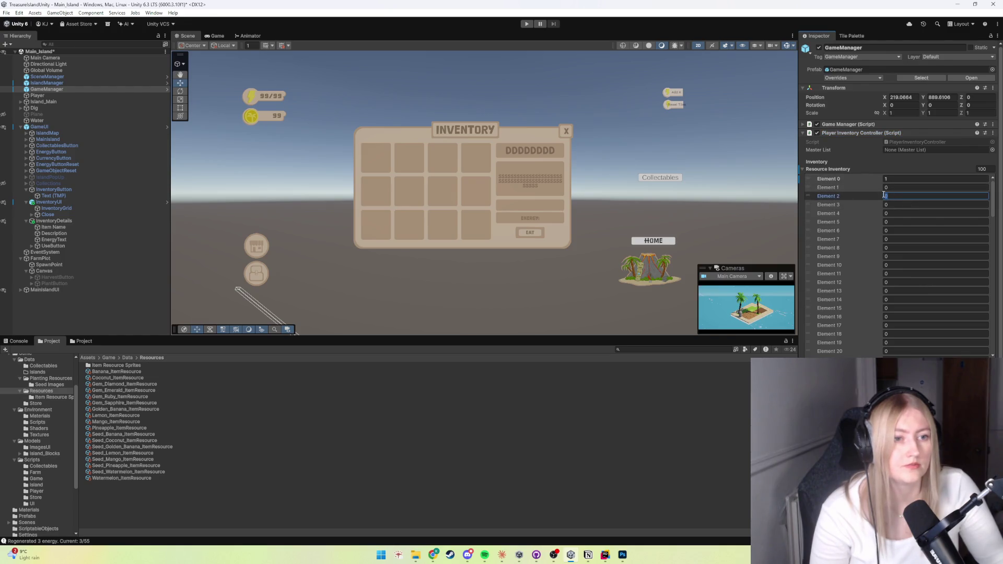
{"action": "type", "text": "1"}
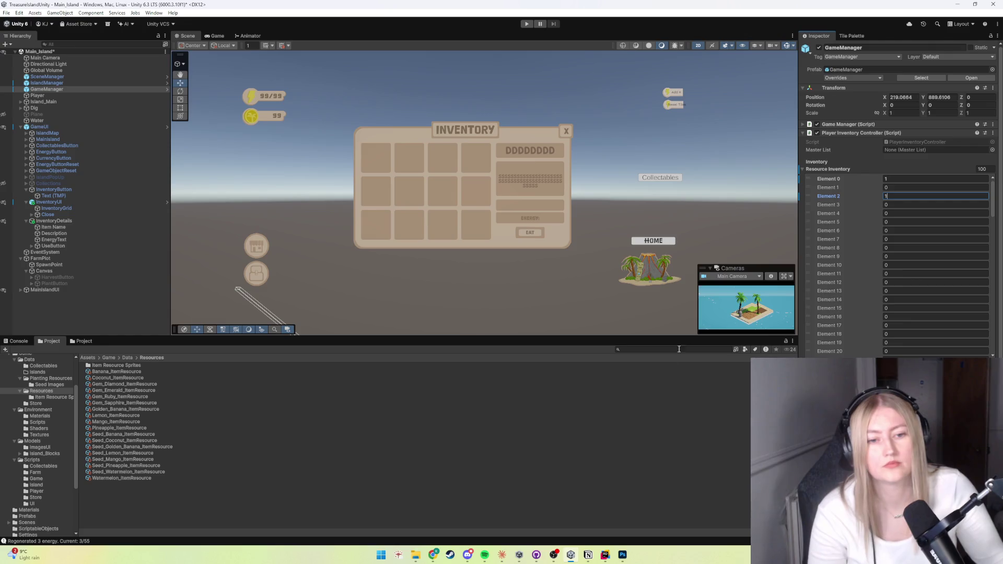
{"action": "left_click", "coordinate": [634, 396]}
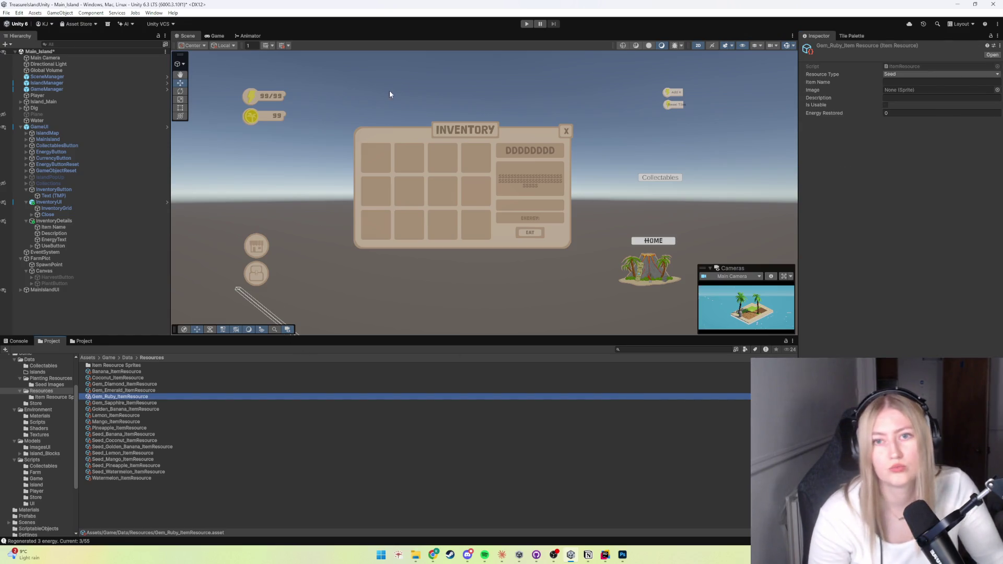
{"action": "left_click", "coordinate": [527, 24]}
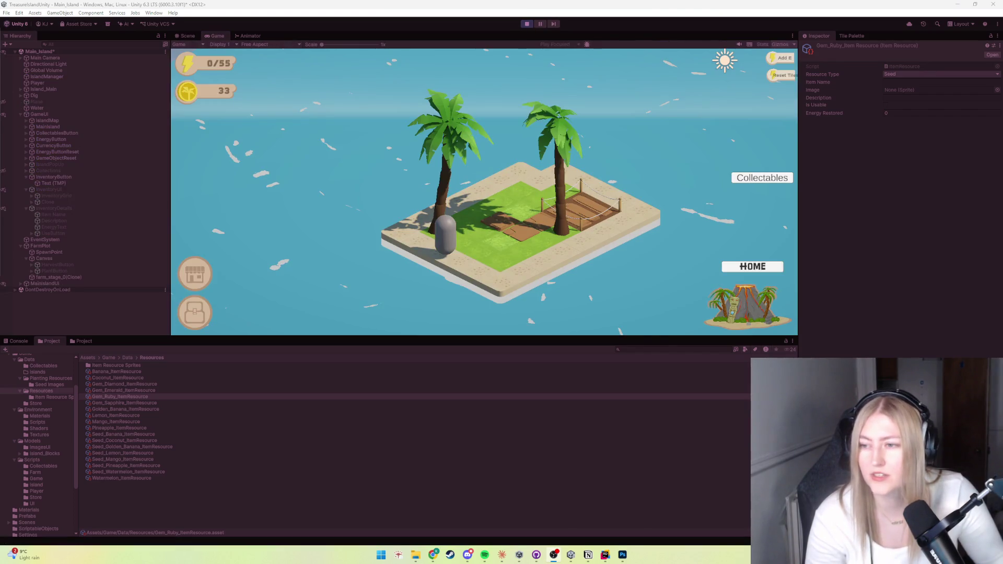
{"action": "left_click", "coordinate": [733, 268]}
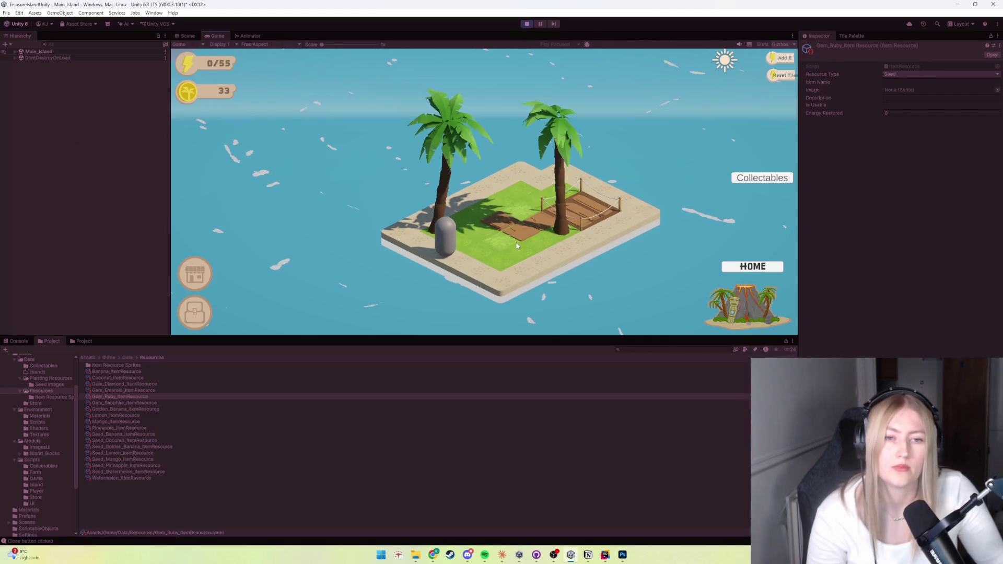
{"action": "left_click", "coordinate": [187, 278]}
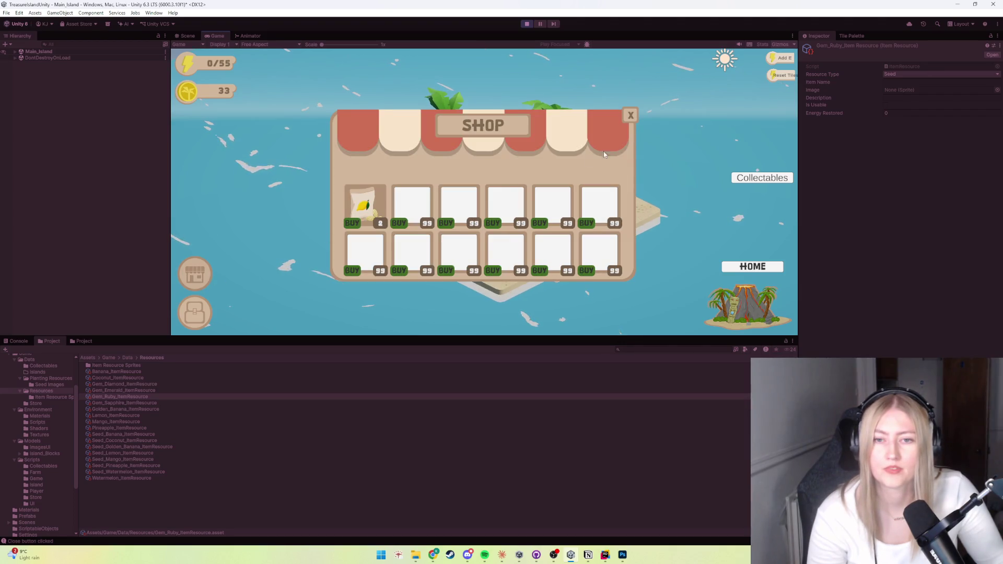
{"action": "left_click", "coordinate": [630, 115]}
{"action": "left_click", "coordinate": [194, 323]}
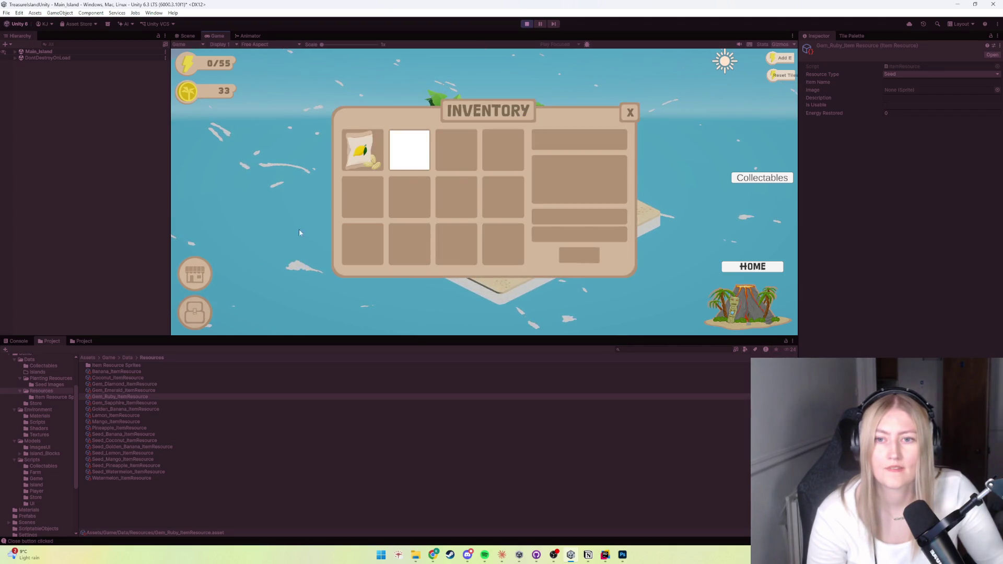
{"action": "left_click", "coordinate": [400, 159]}
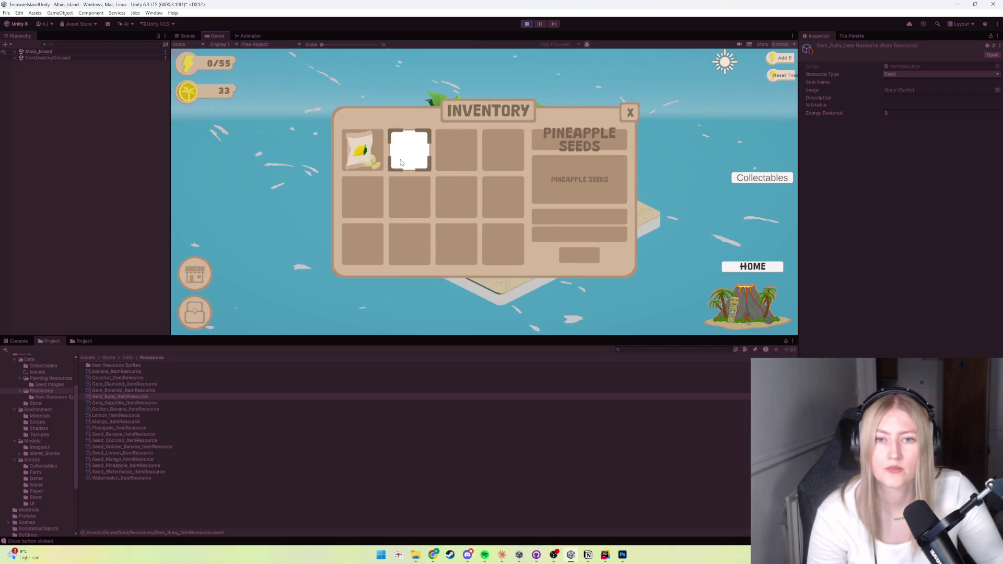
{"action": "left_click", "coordinate": [630, 113]}
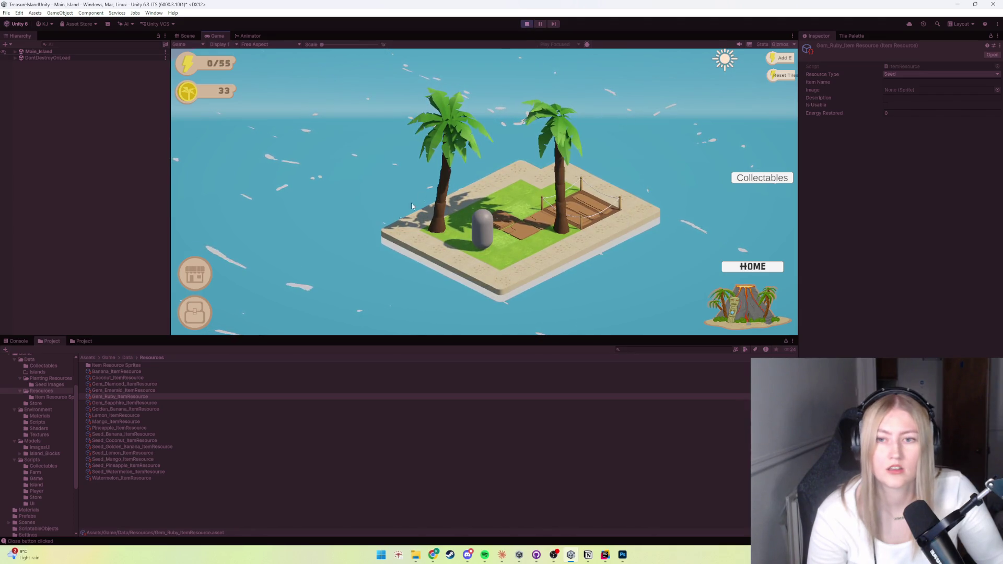
{"action": "left_click", "coordinate": [194, 313]}
{"action": "left_click", "coordinate": [398, 137]}
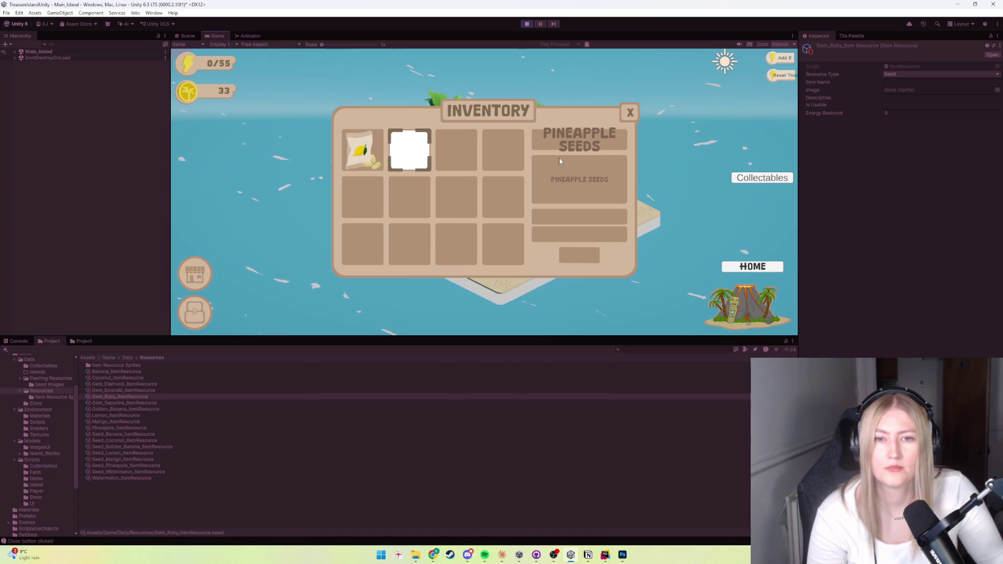
{"action": "left_click", "coordinate": [630, 113]}
{"action": "left_click", "coordinate": [526, 24]}
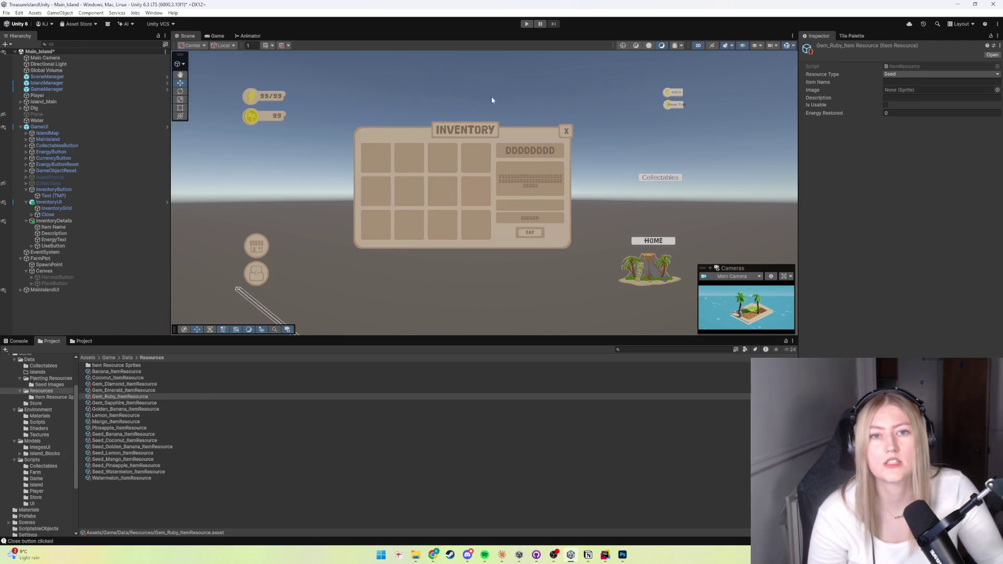
{"action": "left_click", "coordinate": [526, 24]}
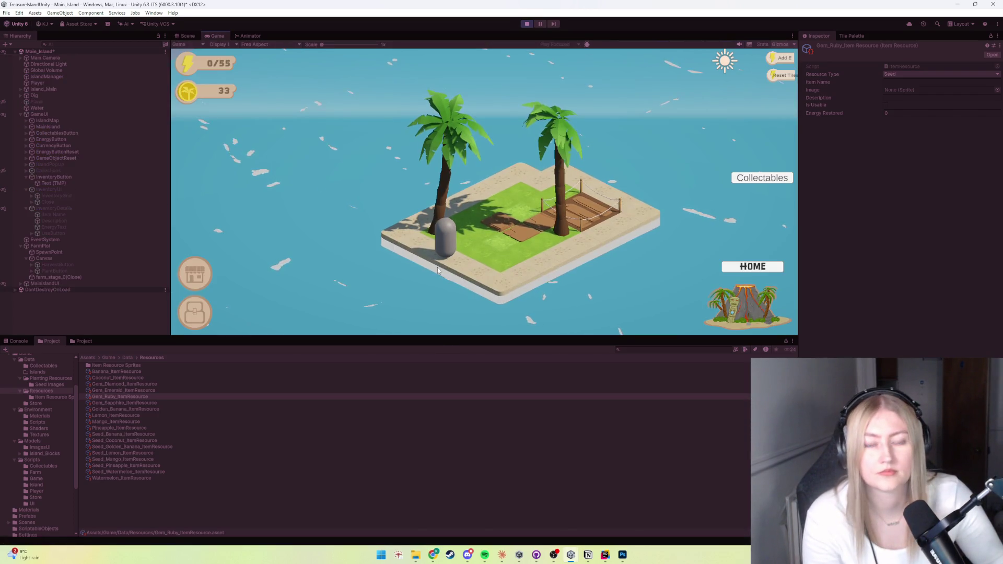
{"action": "left_click", "coordinate": [202, 312]}
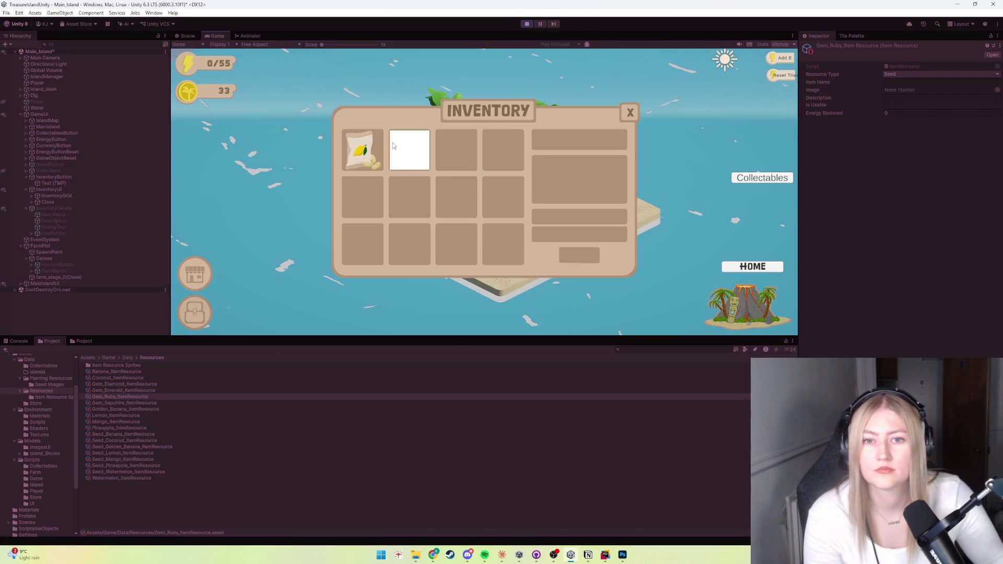
{"action": "left_click", "coordinate": [630, 113]}
{"action": "left_click", "coordinate": [567, 183]}
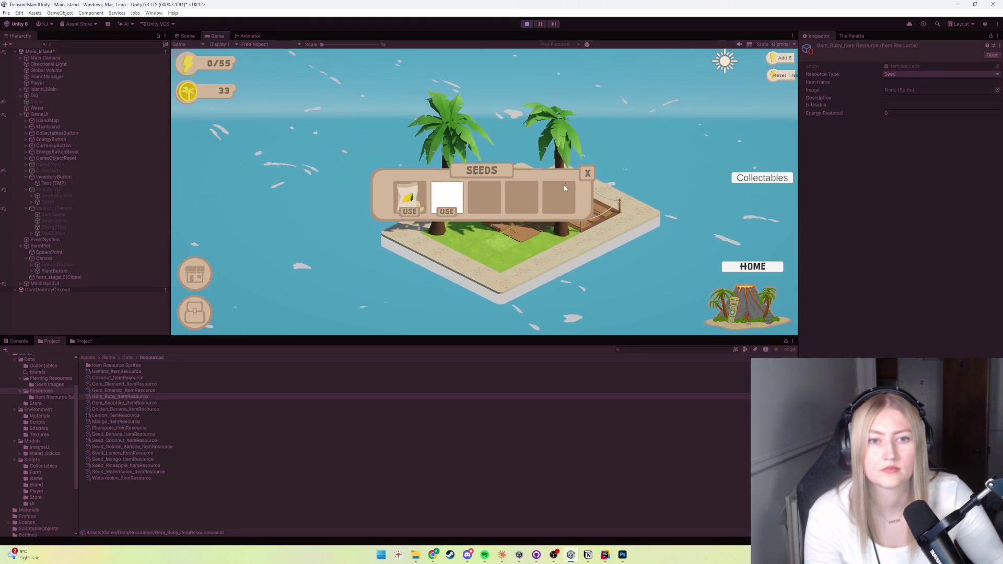
{"action": "left_click", "coordinate": [446, 211]}
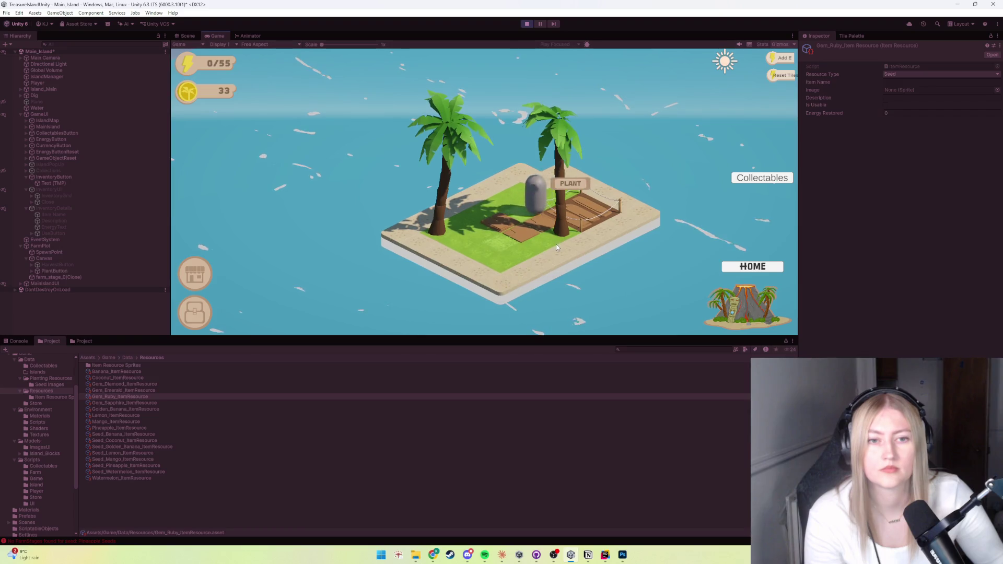
{"action": "left_click", "coordinate": [569, 183]}
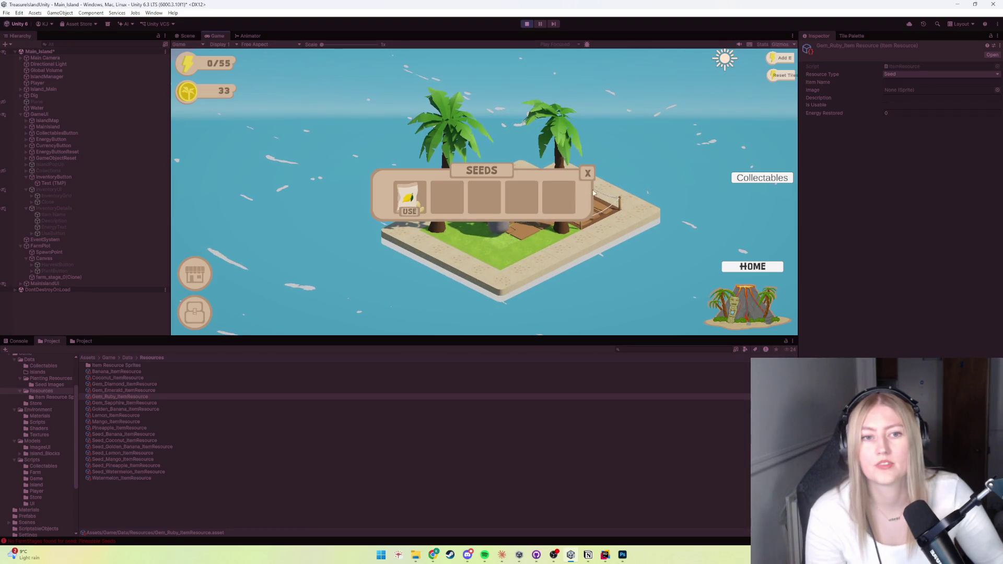
{"action": "left_click", "coordinate": [587, 173]}
{"action": "left_click", "coordinate": [526, 24]}
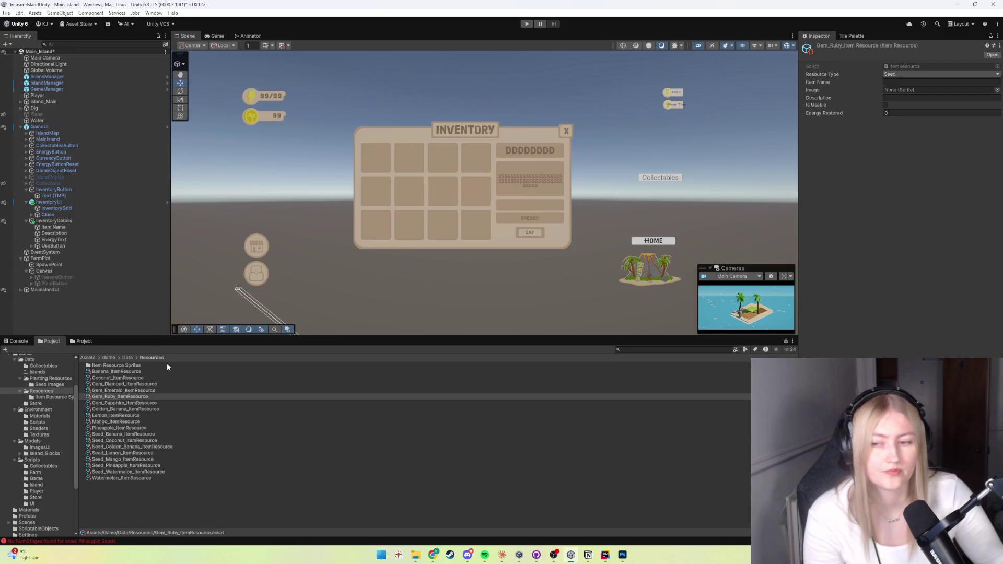
On GameManager, set Resource Inventory Element 3 to 1 and run the game again
{"action": "left_click", "coordinate": [47, 88]}
{"action": "left_click", "coordinate": [888, 204]}
{"action": "type", "text": "1"}
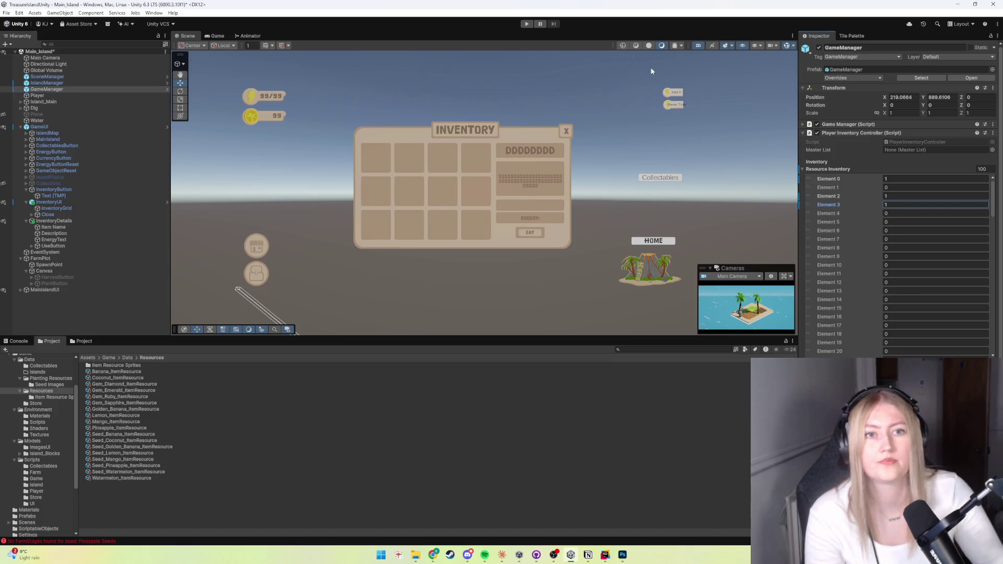
{"action": "left_click", "coordinate": [526, 24]}
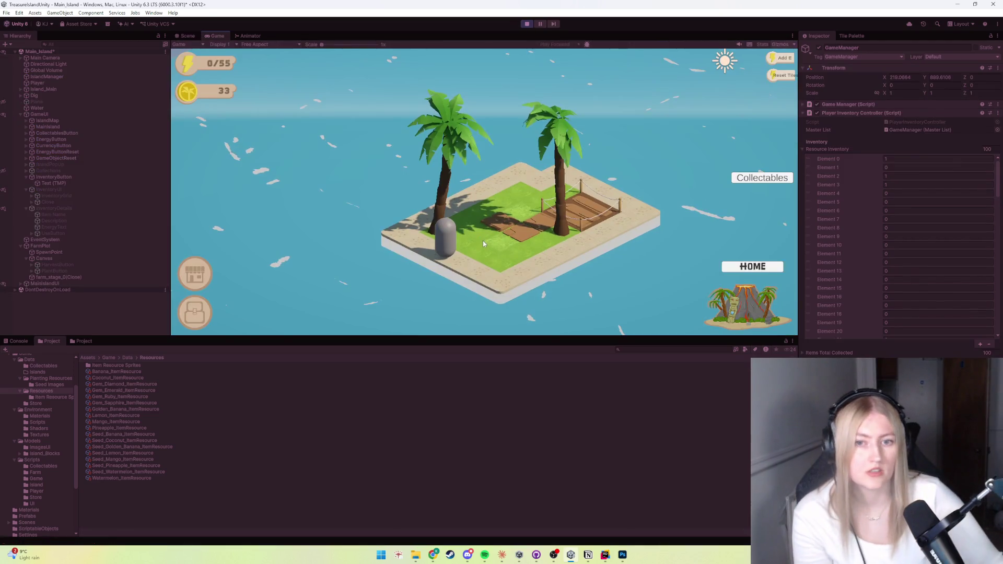
Move onto the wooden tile, open the inventory chest and select the pineapple to show Energy +9
{"action": "left_click", "coordinate": [514, 239]}
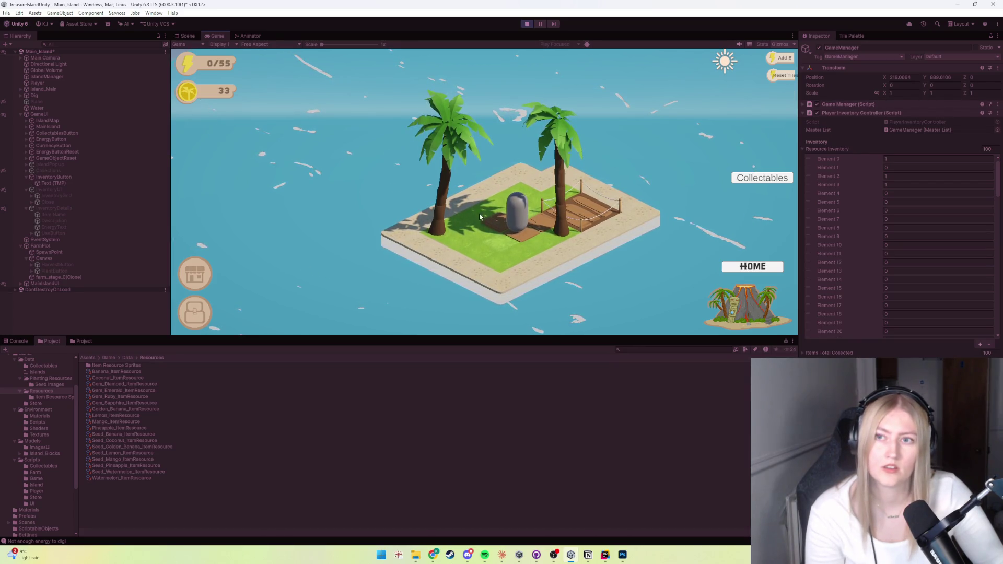
{"action": "left_click", "coordinate": [201, 319]}
{"action": "left_click", "coordinate": [448, 163]}
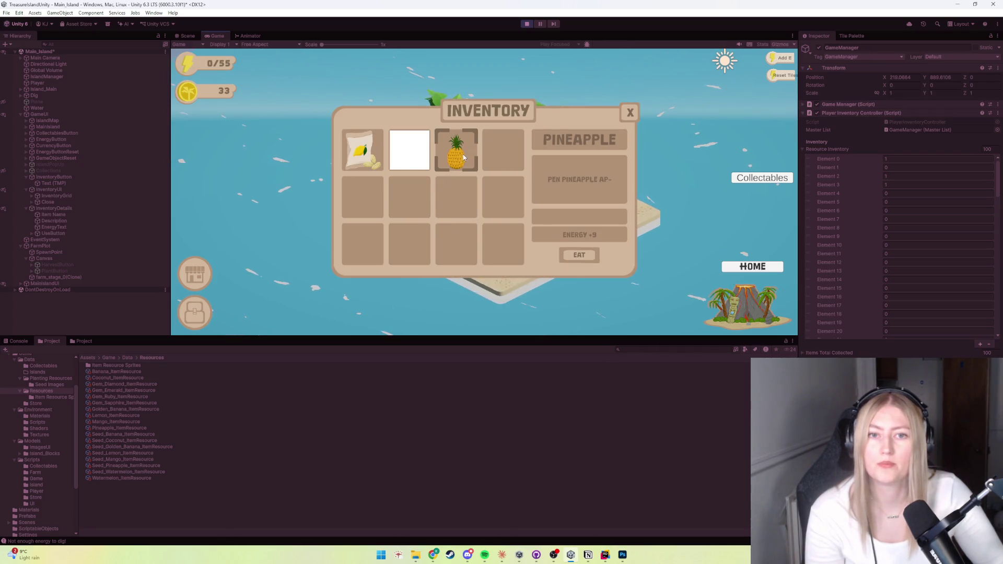